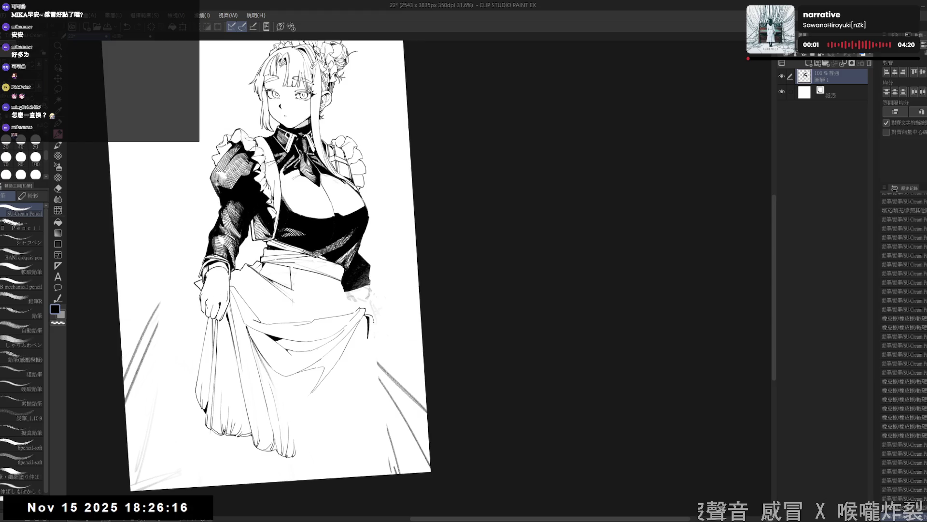
# - Sketch a couple of small pencil marks on the skirt, then set the canvas upright
pyautogui.press('-')
pyautogui.press('-')
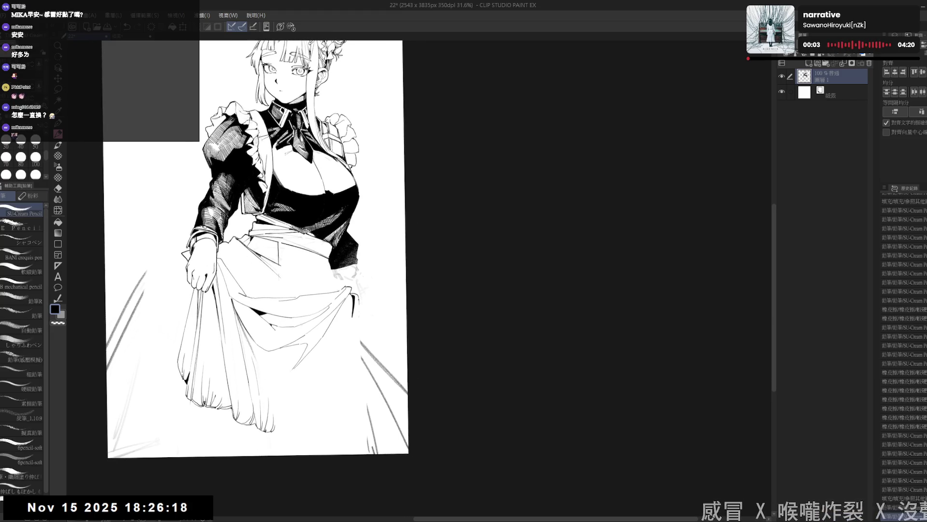
pyautogui.moveTo(338, 350)
pyautogui.mouseDown()
pyautogui.moveTo(353, 367)
pyautogui.moveTo(353, 318)
pyautogui.mouseUp()
pyautogui.press('-')
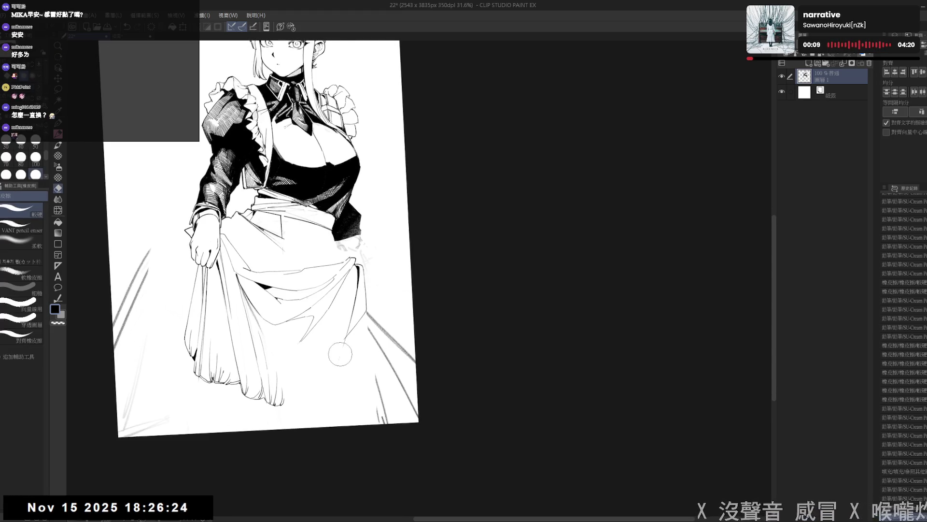
pyautogui.press('-')
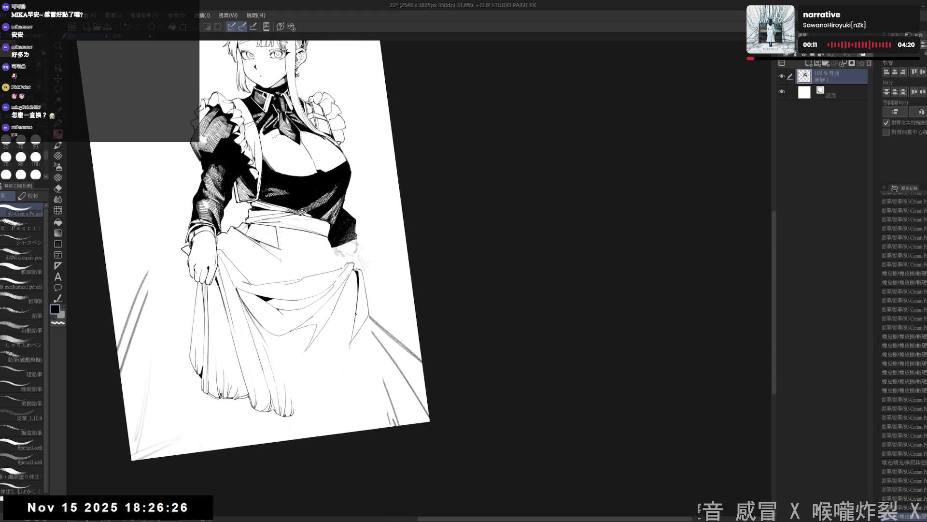
pyautogui.moveTo(339, 351); pyautogui.dragTo(334, 365)
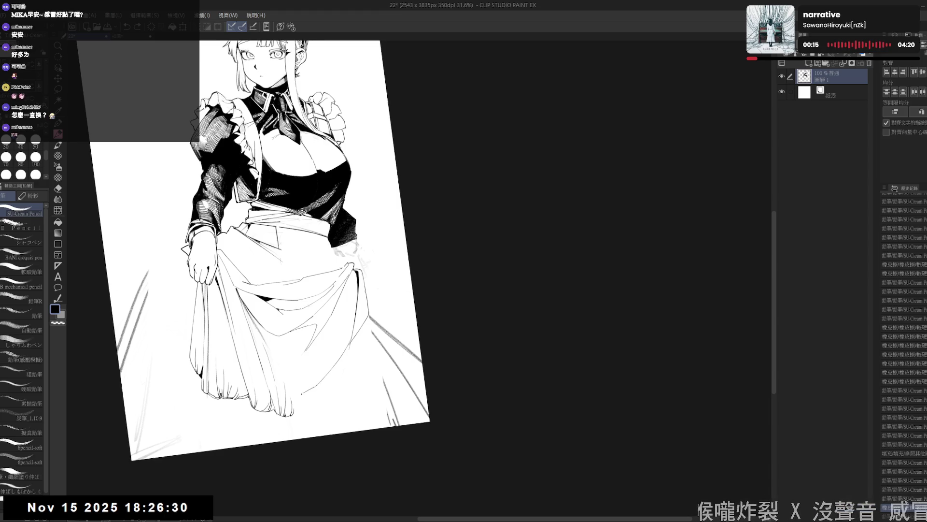
pyautogui.hotkey('ctrl', '0')
pyautogui.scroll(-1, 386, 284)
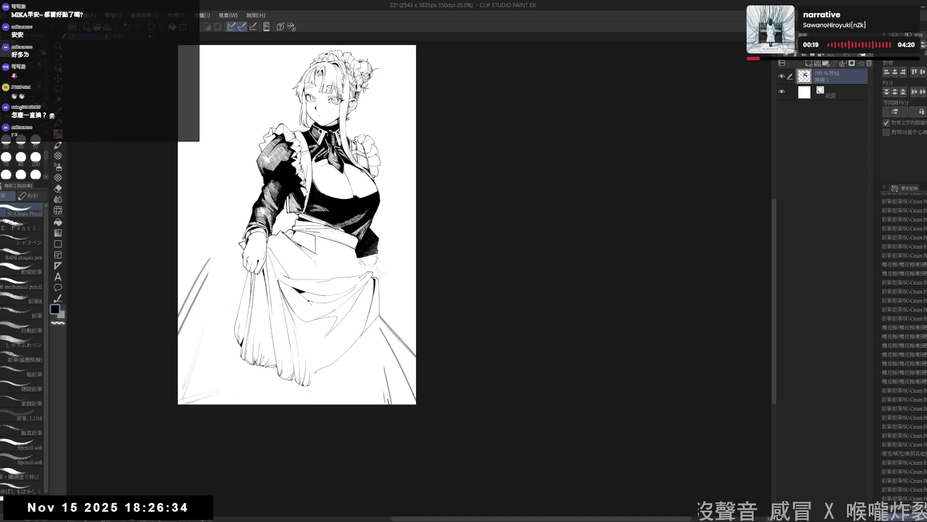
pyautogui.scroll(1, 369, 398)
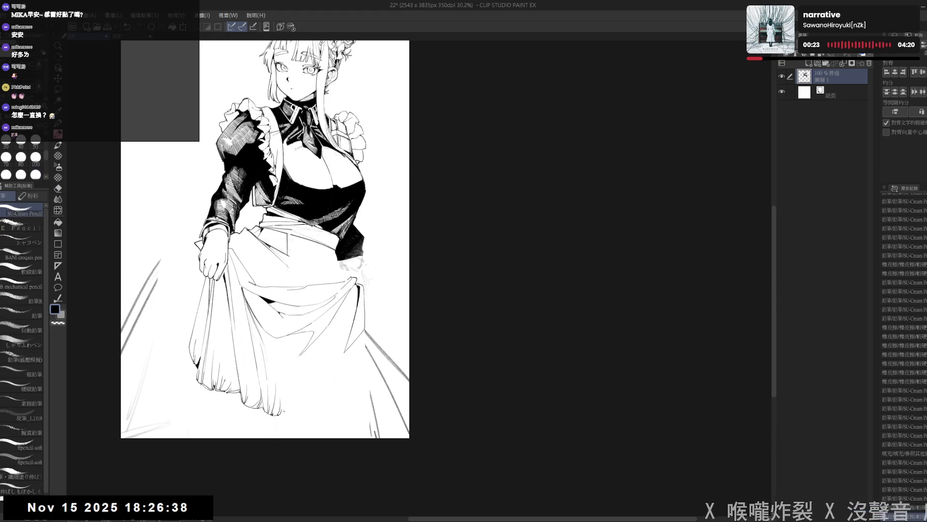
# - Undo recent fold strokes and erase the lines at the bottom of the skirt
pyautogui.hotkey('ctrl', 'z')
pyautogui.hotkey('ctrl', 'z')
pyautogui.hotkey('ctrl', 'z')
pyautogui.hotkey('ctrl', 'z')
pyautogui.press('e')
pyautogui.moveTo(253, 377)
pyautogui.mouseDown()
pyautogui.moveTo(242, 406)
pyautogui.moveTo(261, 358)
pyautogui.mouseUp()
pyautogui.press('e')
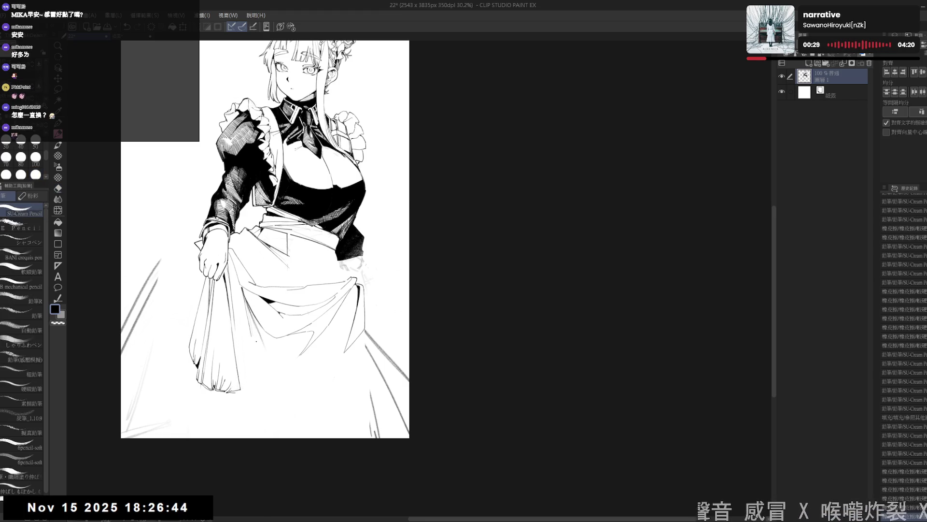
pyautogui.press('p')
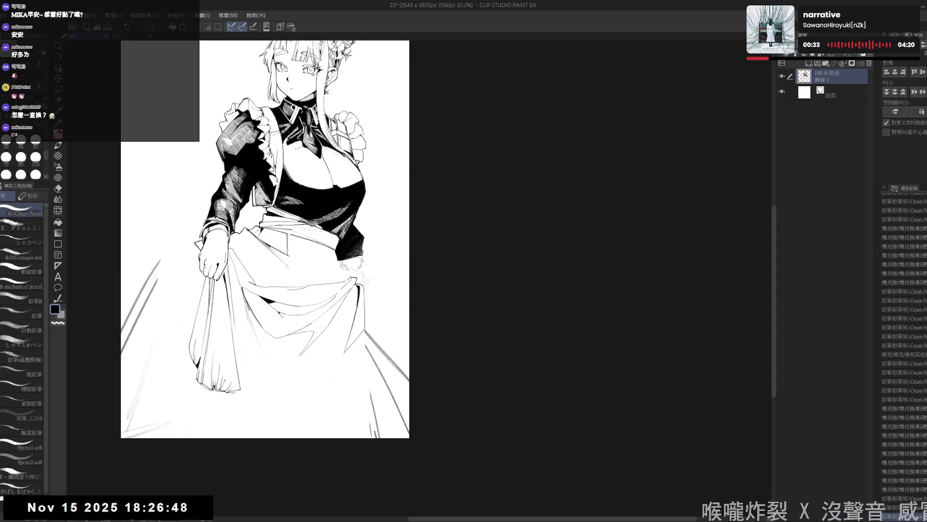
pyautogui.scroll(1, 253, 383)
# - Replace the skirt line near the hand with a shorter redrawn pencil line
pyautogui.moveTo(225, 341)
pyautogui.mouseDown()
pyautogui.moveTo(244, 357)
pyautogui.moveTo(210, 406)
pyautogui.moveTo(234, 352)
pyautogui.moveTo(242, 350)
pyautogui.moveTo(257, 397)
pyautogui.mouseUp()
pyautogui.press('e')
pyautogui.press('p')
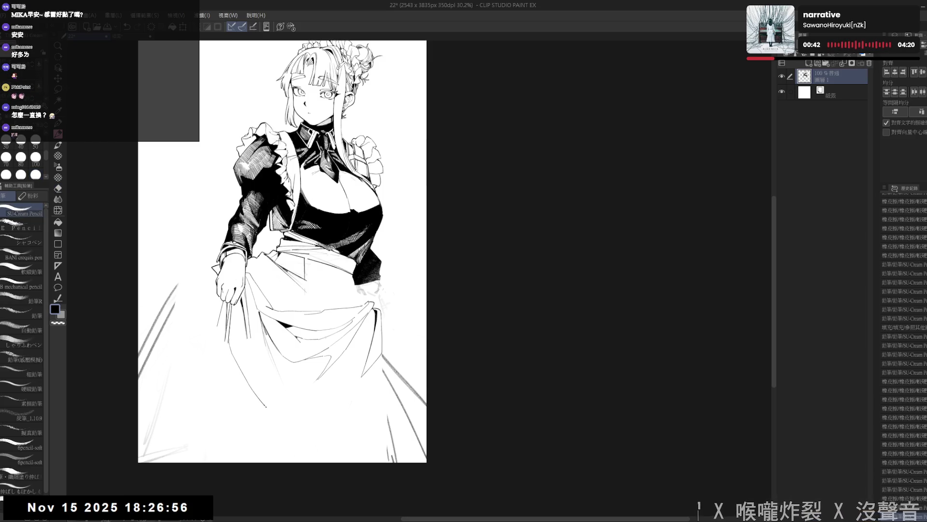
pyautogui.hotkey('ctrl', 'z')
pyautogui.moveTo(228, 341); pyautogui.dragTo(250, 387)
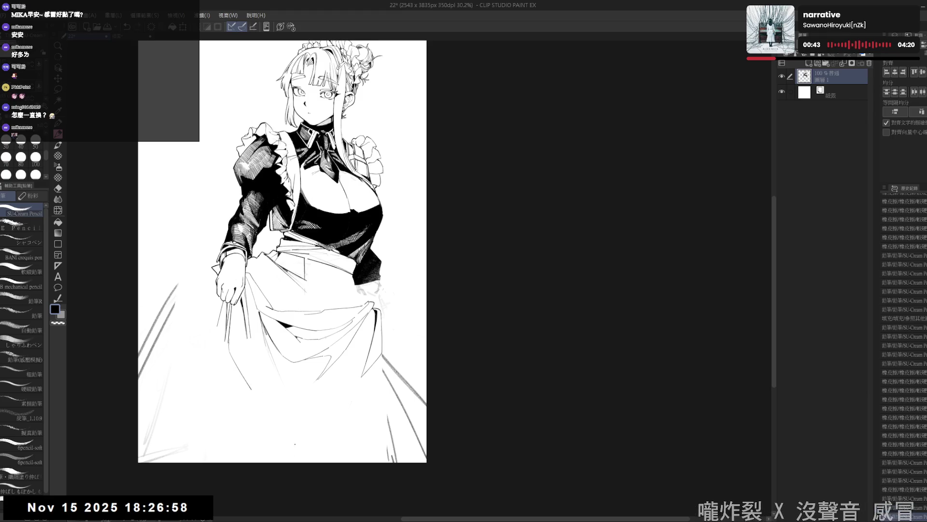
pyautogui.moveTo(290, 290); pyautogui.dragTo(282, 288)
pyautogui.hotkey('ctrl', 'z')
pyautogui.moveTo(223, 302); pyautogui.dragTo(244, 355)
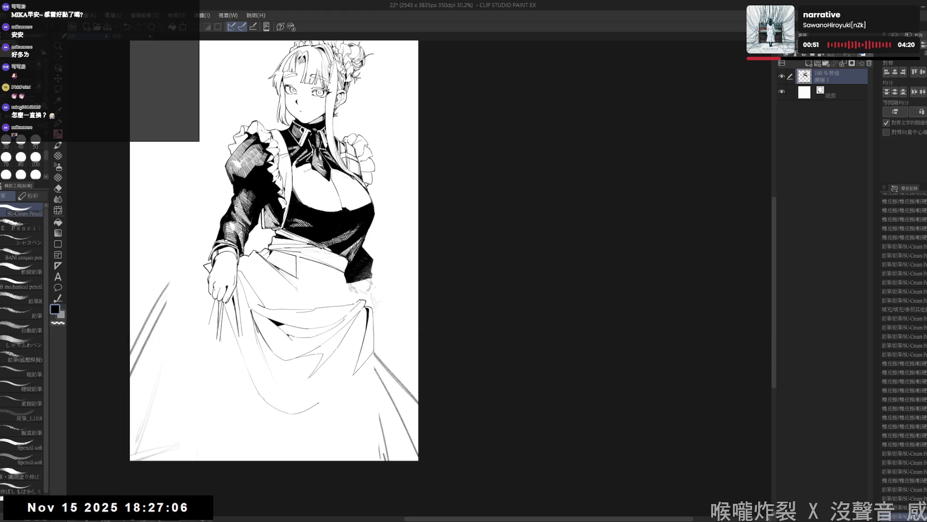
pyautogui.click(201, 355)
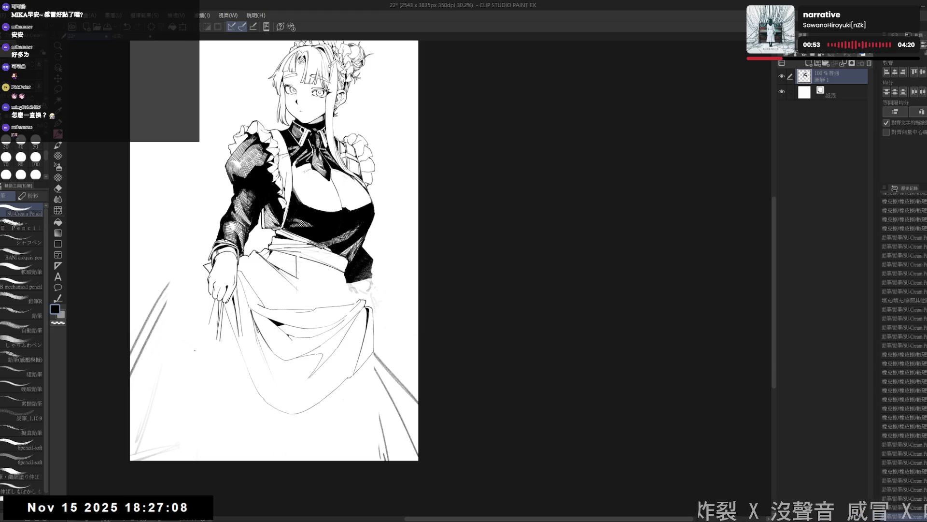
# - Draw short vertical pencil strokes on the skirt, including its right side
pyautogui.moveTo(217, 336)
pyautogui.mouseDown()
pyautogui.moveTo(218, 357)
pyautogui.moveTo(237, 381)
pyautogui.mouseUp()
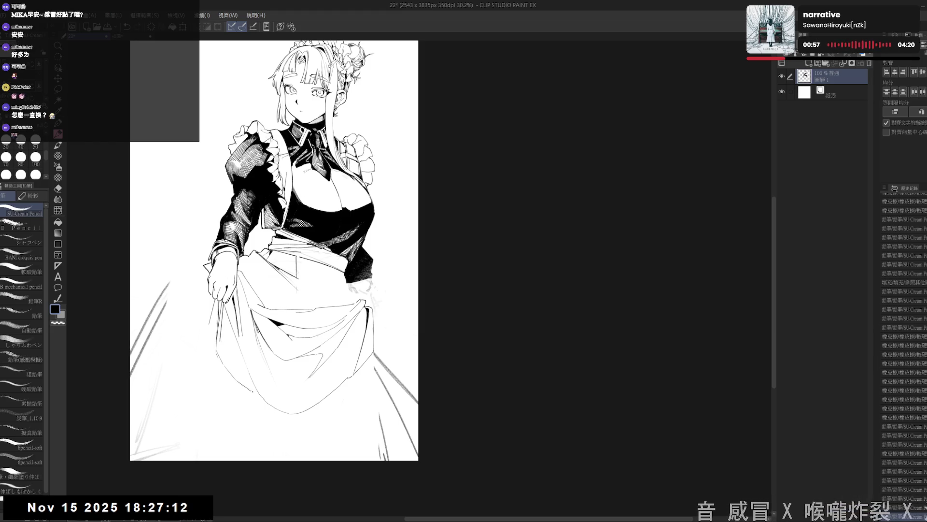
pyautogui.moveTo(324, 400); pyautogui.dragTo(314, 380)
pyautogui.press('e')
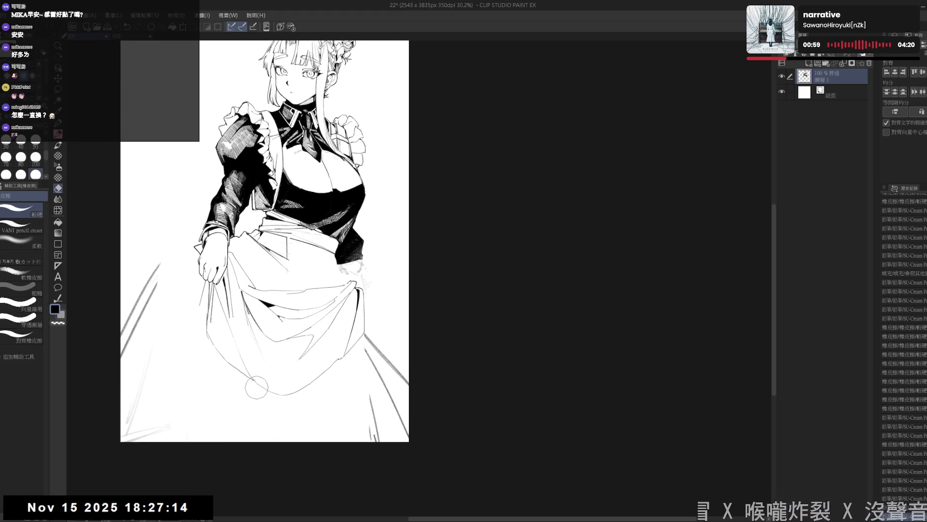
pyautogui.press('p')
pyautogui.press('e')
pyautogui.press('p')
pyautogui.moveTo(263, 390); pyautogui.dragTo(251, 375)
pyautogui.moveTo(314, 384); pyautogui.dragTo(331, 371)
# - Place a small pencil mark on the skirt with the canvas tilted, then refit the page
pyautogui.moveTo(290, 289); pyautogui.dragTo(322, 304)
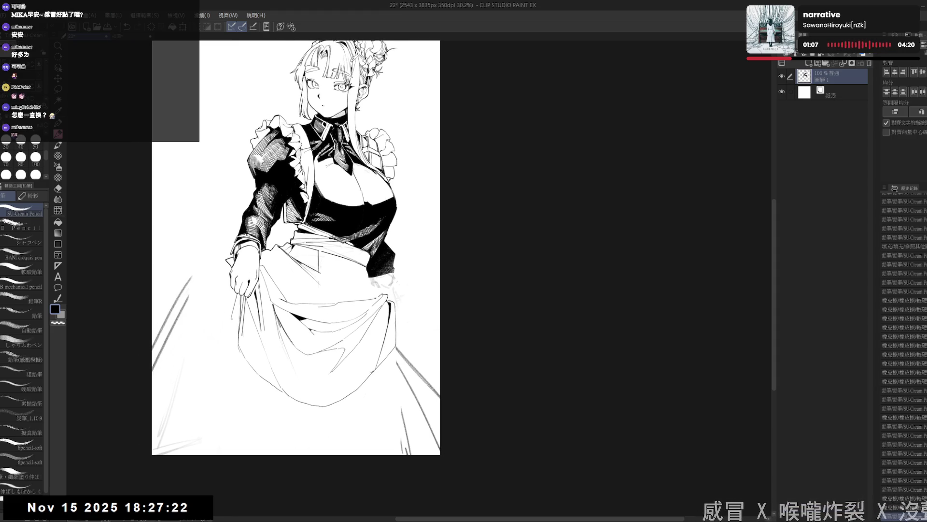
pyautogui.moveTo(232, 328)
pyautogui.mouseDown()
pyautogui.moveTo(156, 297)
pyautogui.moveTo(294, 374)
pyautogui.moveTo(315, 338)
pyautogui.mouseUp()
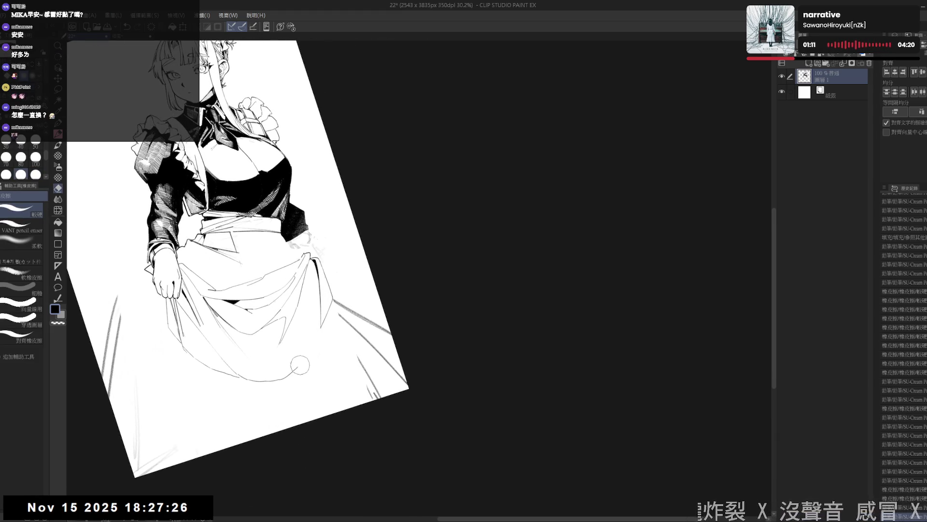
pyautogui.click(293, 374)
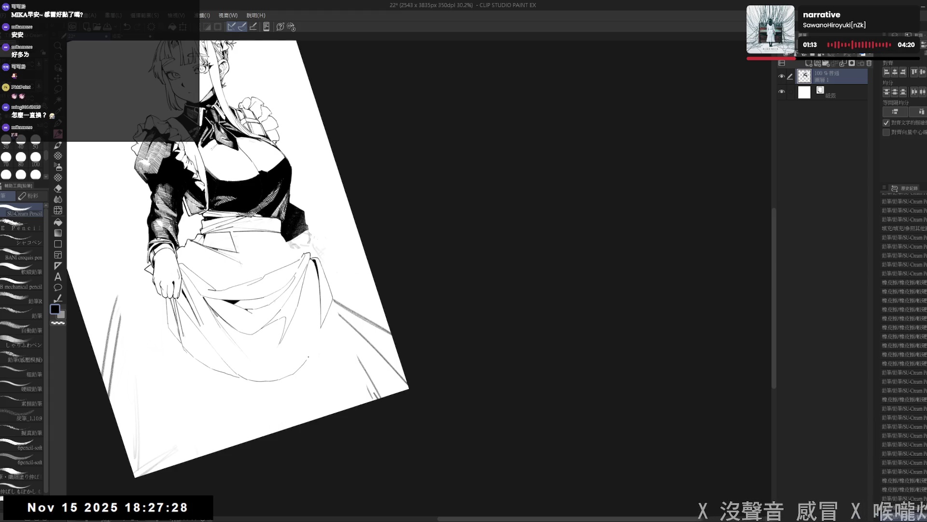
pyautogui.hotkey('ctrl', '@')
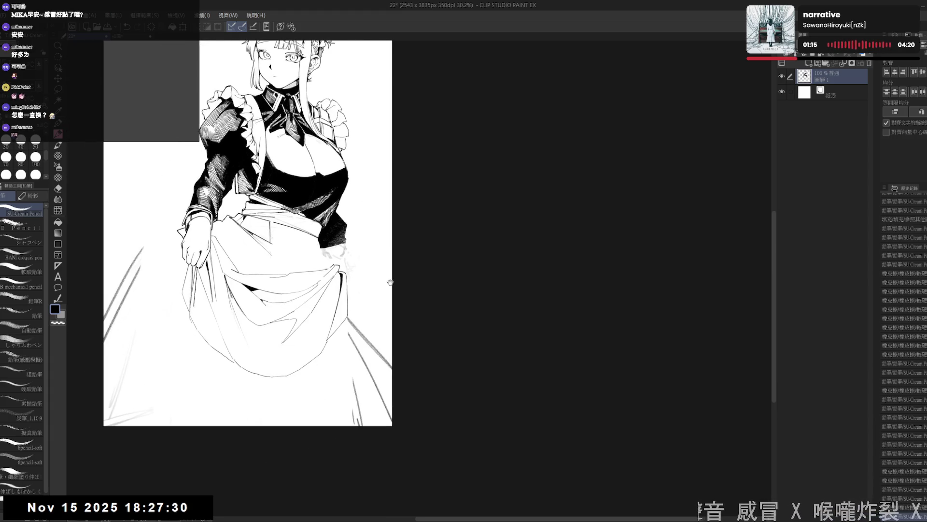
pyautogui.scroll(1, 401, 279)
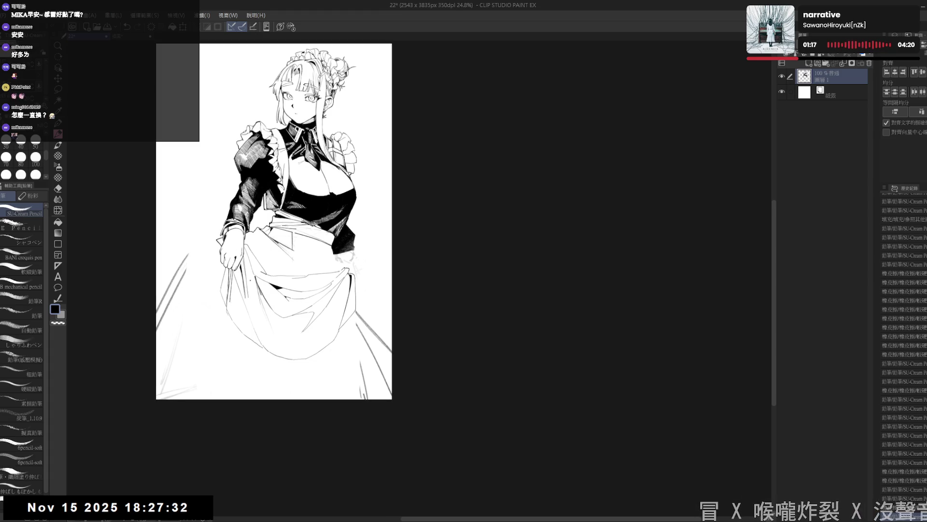
pyautogui.moveTo(327, 344); pyautogui.dragTo(341, 349)
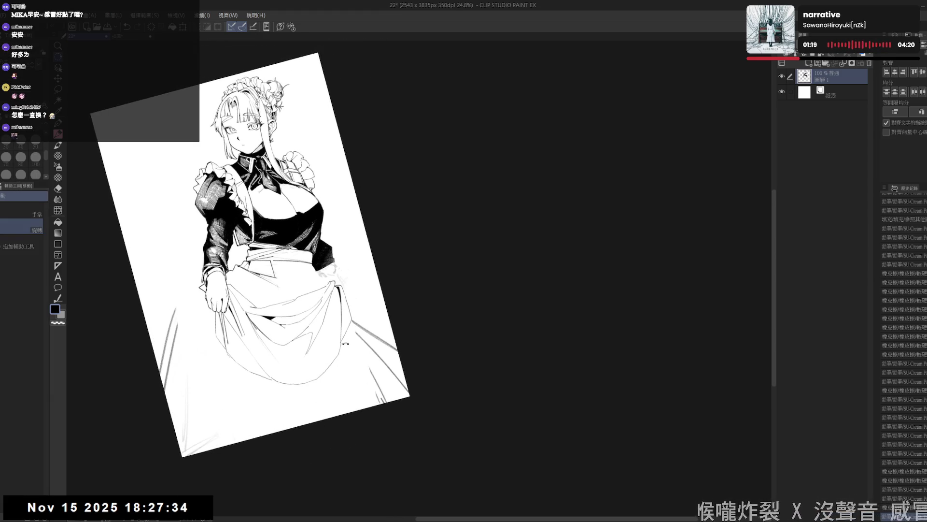
pyautogui.press('p')
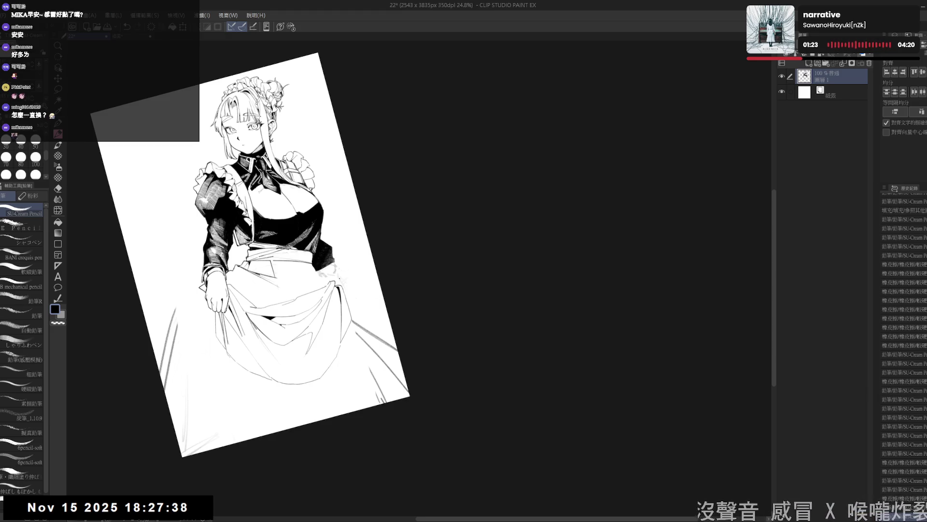
pyautogui.hotkey('ctrl', '0')
# - Erase the stray strokes near the lower-right page edge and return the view upright
pyautogui.press('e')
pyautogui.moveTo(375, 340); pyautogui.dragTo(191, 267)
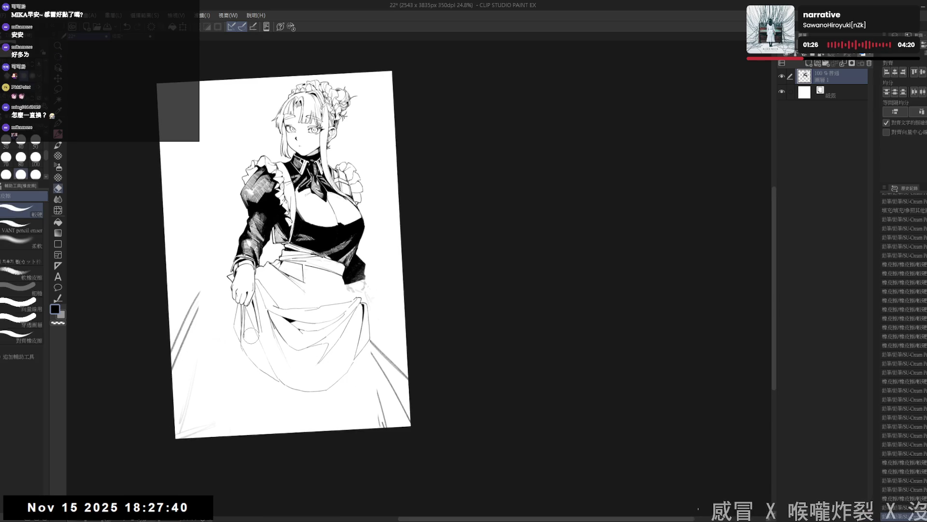
pyautogui.press('p')
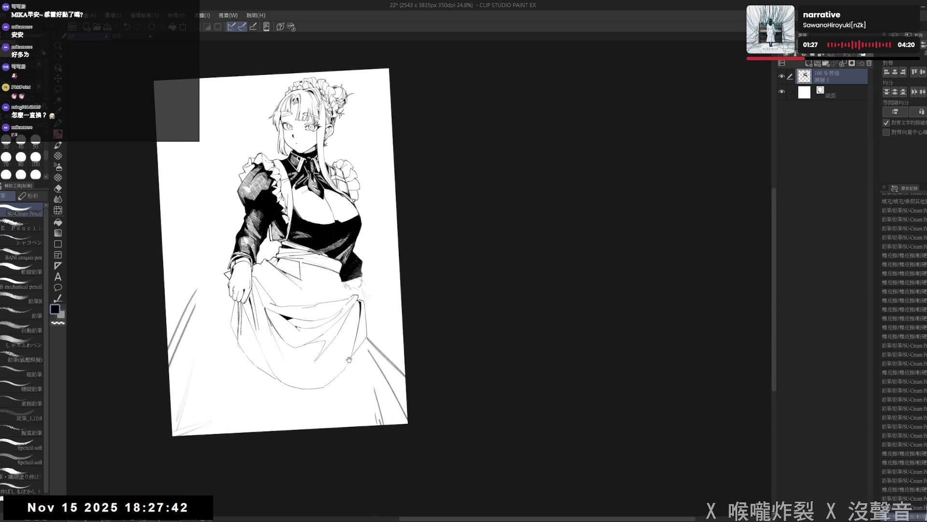
pyautogui.press('e')
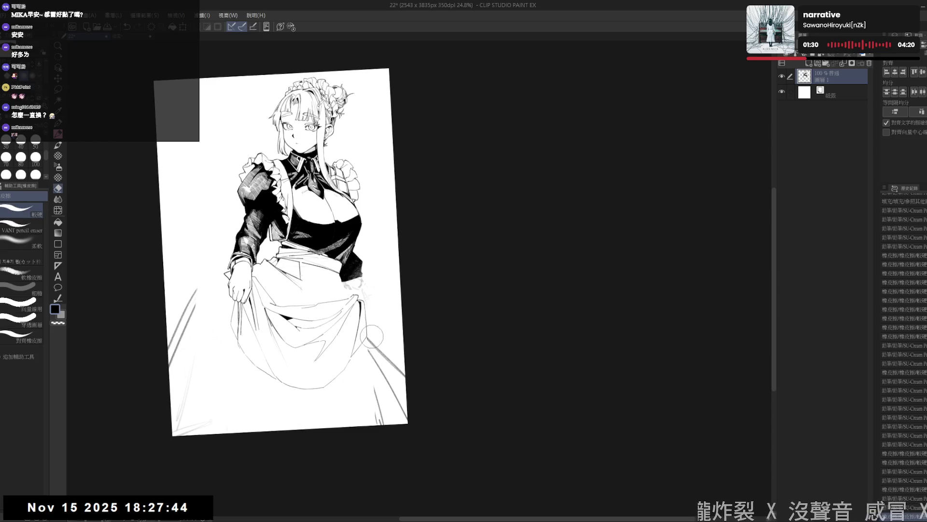
pyautogui.moveTo(398, 366)
pyautogui.mouseDown()
pyautogui.moveTo(365, 428)
pyautogui.moveTo(375, 375)
pyautogui.mouseUp()
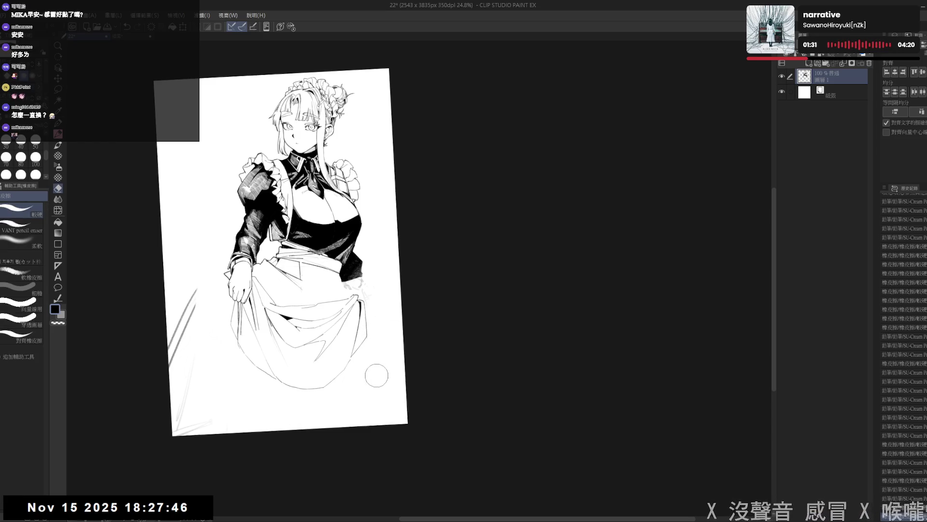
pyautogui.press('p')
pyautogui.moveTo(377, 290); pyautogui.dragTo(363, 305)
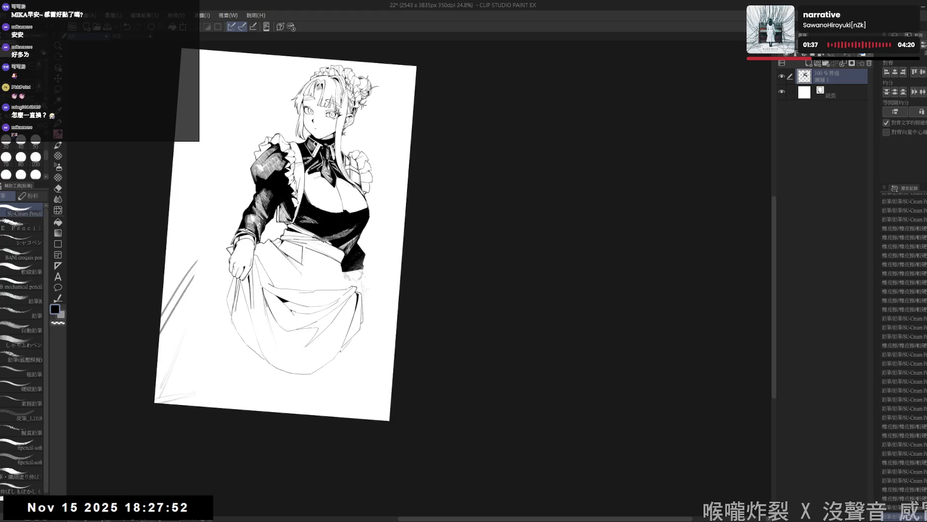
pyautogui.hotkey('ctrl', '@')
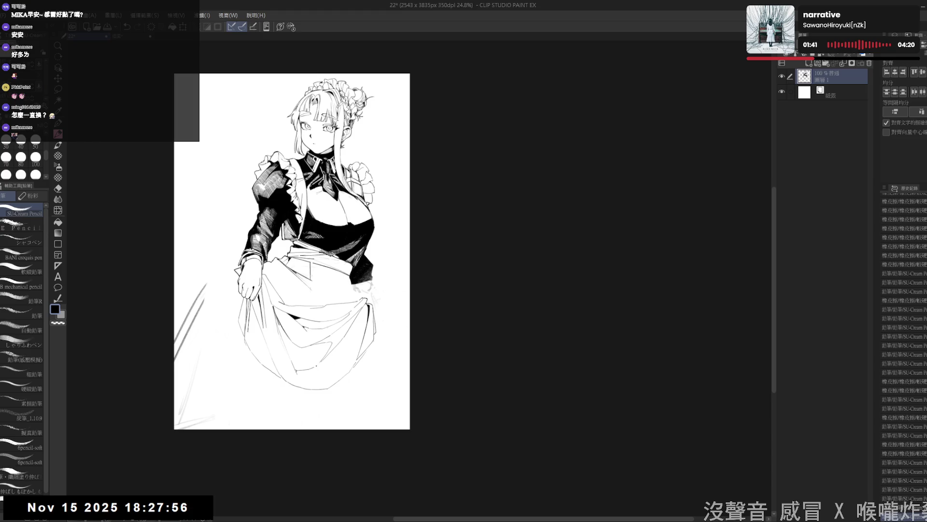
# - Touch up with the eraser and reposition the upright view over the skirt's right side
pyautogui.press('e')
pyautogui.moveTo(239, 341); pyautogui.dragTo(252, 356)
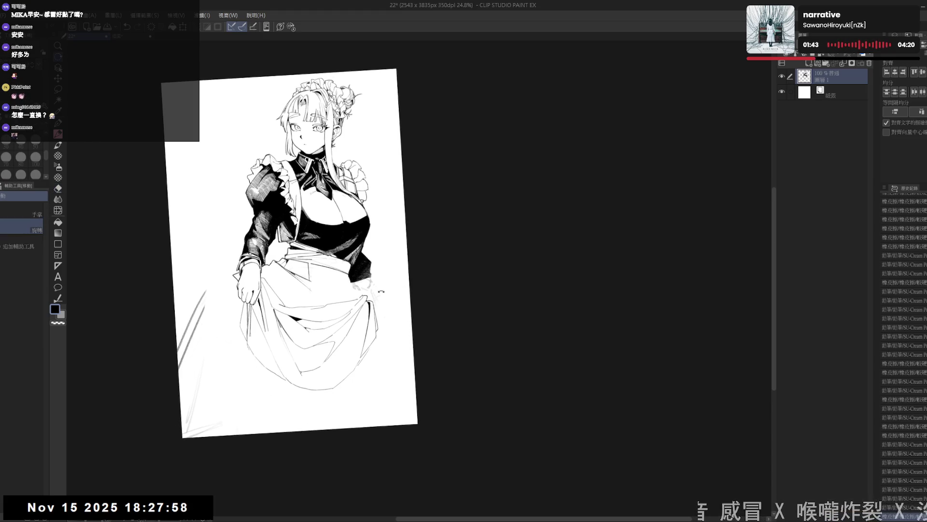
pyautogui.hotkey('ctrl', '@')
pyautogui.press('p')
pyautogui.moveTo(375, 311); pyautogui.dragTo(368, 296)
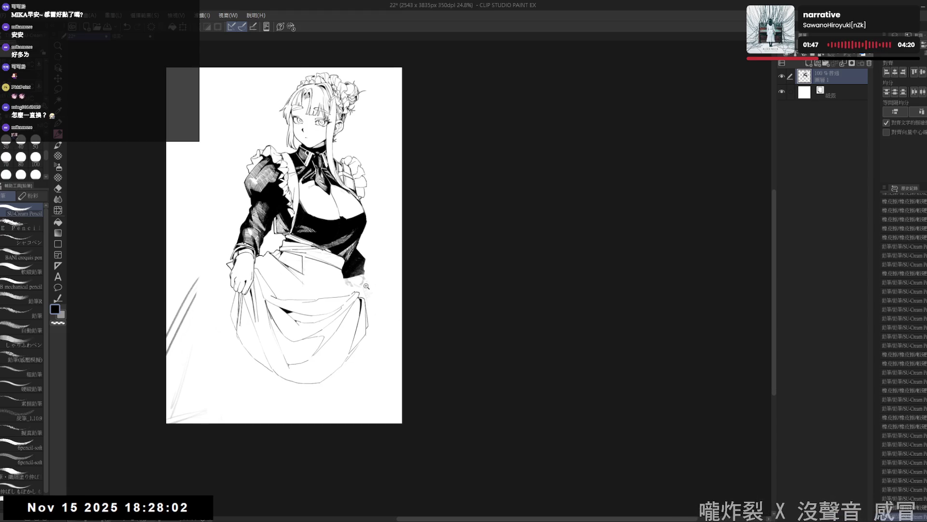
pyautogui.scroll(1, 365, 293)
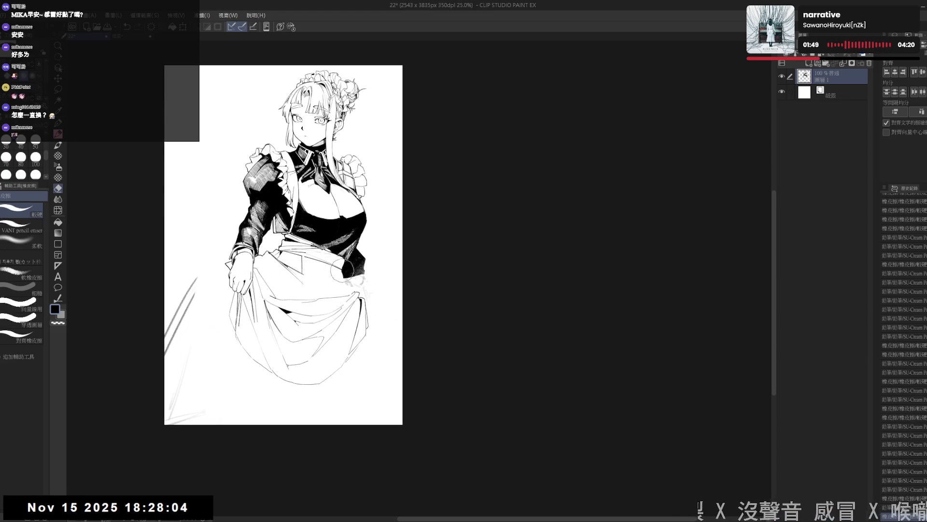
pyautogui.moveTo(348, 289)
pyautogui.mouseDown()
pyautogui.moveTo(355, 296)
pyautogui.moveTo(298, 248)
pyautogui.mouseUp()
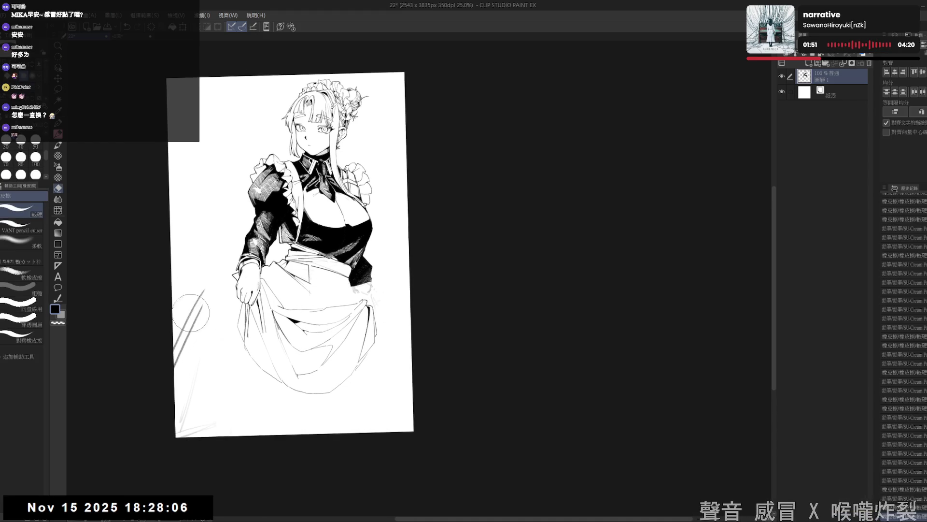
pyautogui.click(327, 313)
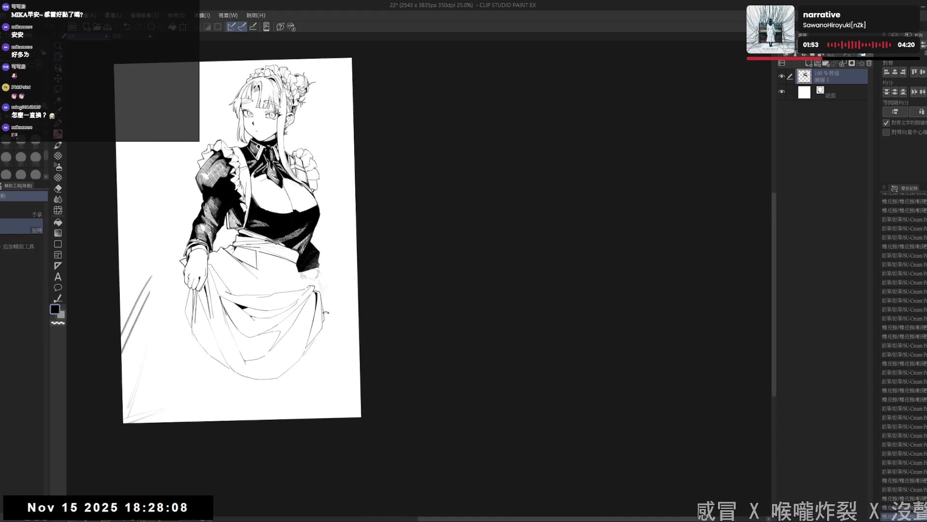
pyautogui.moveTo(333, 325)
pyautogui.mouseDown()
pyautogui.moveTo(331, 299)
pyautogui.moveTo(355, 315)
pyautogui.mouseUp()
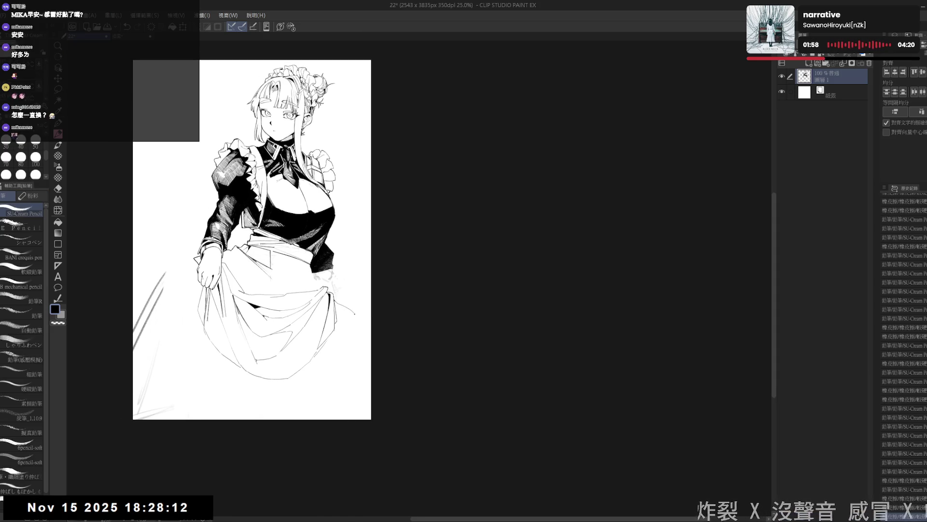
pyautogui.moveTo(252, 239)
pyautogui.mouseDown()
pyautogui.moveTo(250, 251)
pyautogui.moveTo(275, 239)
pyautogui.mouseUp()
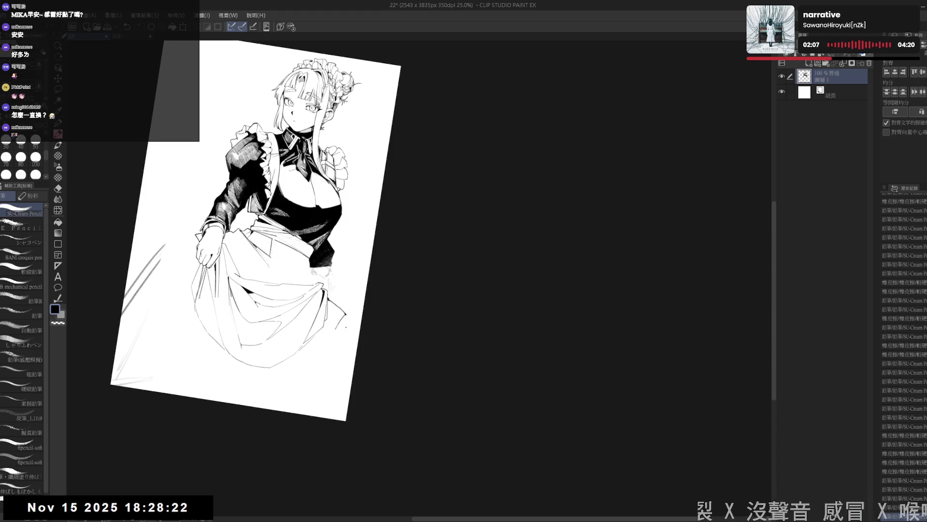
# - Tilt the canvas to a comfortable angle and pencil frill strokes on the skirt edge, erasing slips
pyautogui.press('r')
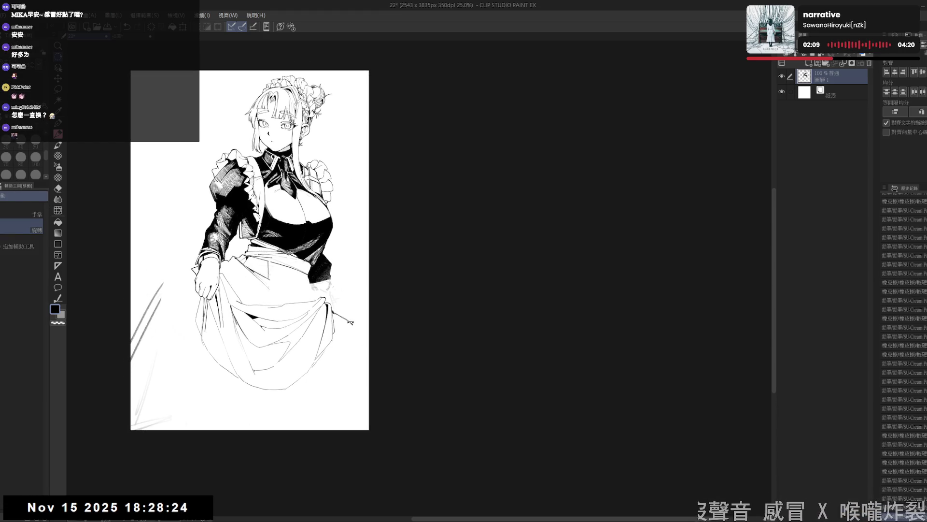
pyautogui.press('p')
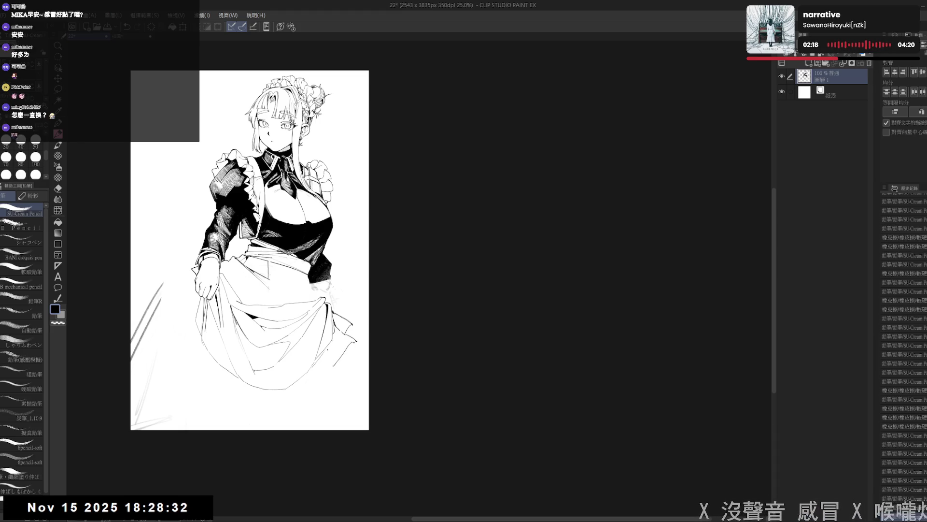
pyautogui.press('r')
pyautogui.moveTo(338, 387)
pyautogui.mouseDown()
pyautogui.moveTo(330, 430)
pyautogui.moveTo(302, 359)
pyautogui.mouseUp()
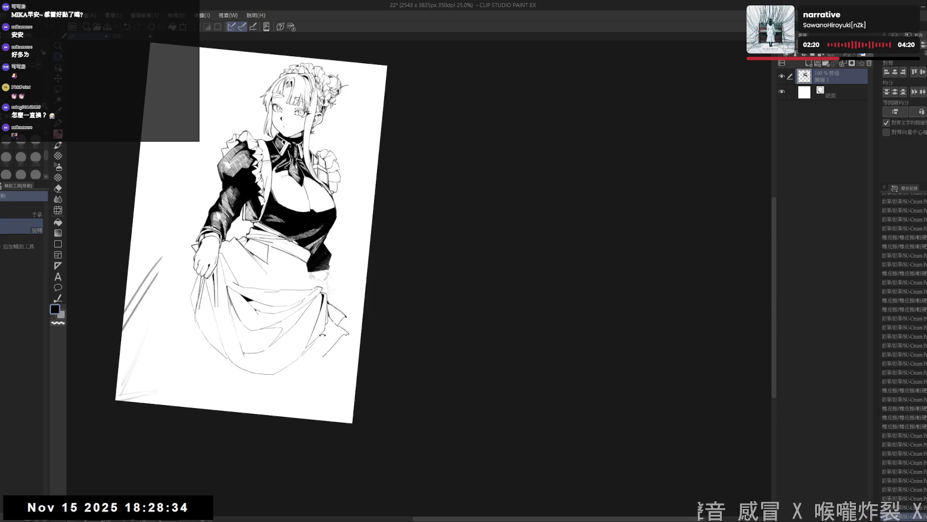
pyautogui.press('p')
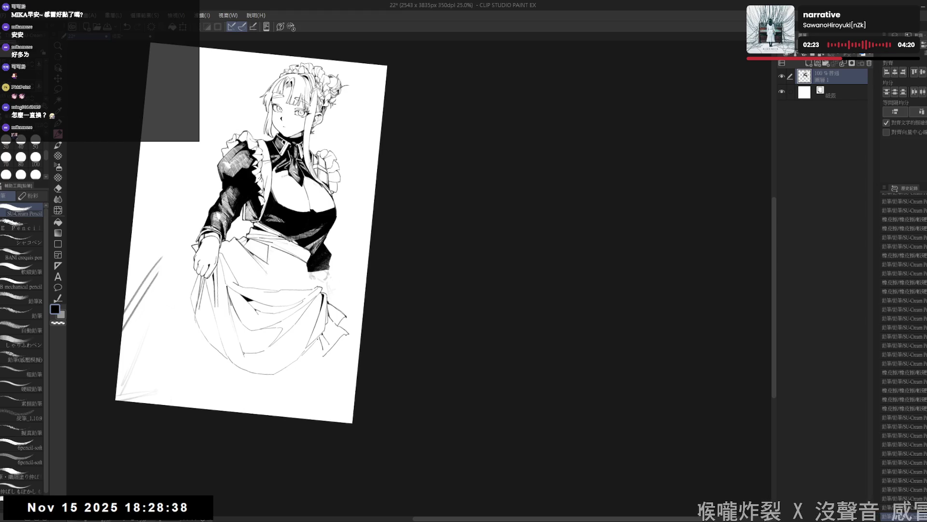
pyautogui.press('e')
pyautogui.press('p')
pyautogui.press('e')
pyautogui.press('p')
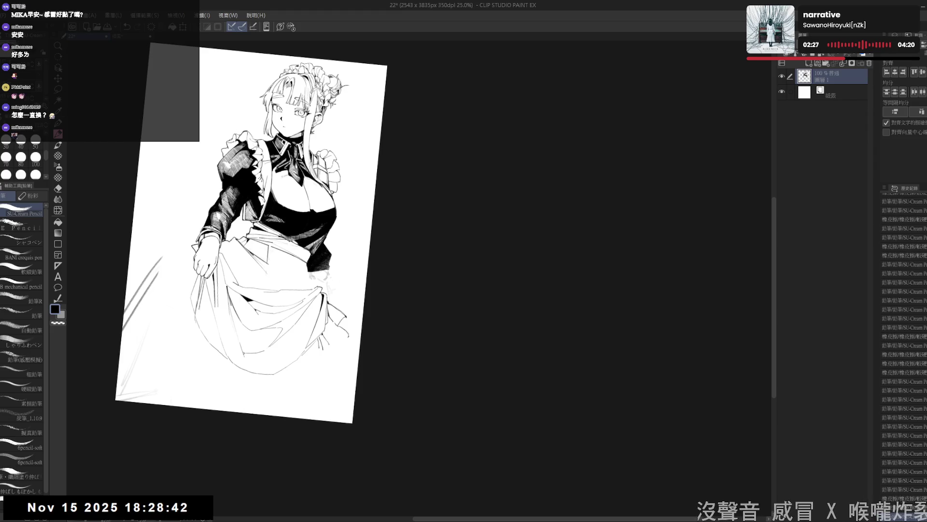
pyautogui.press('e')
pyautogui.press('p')
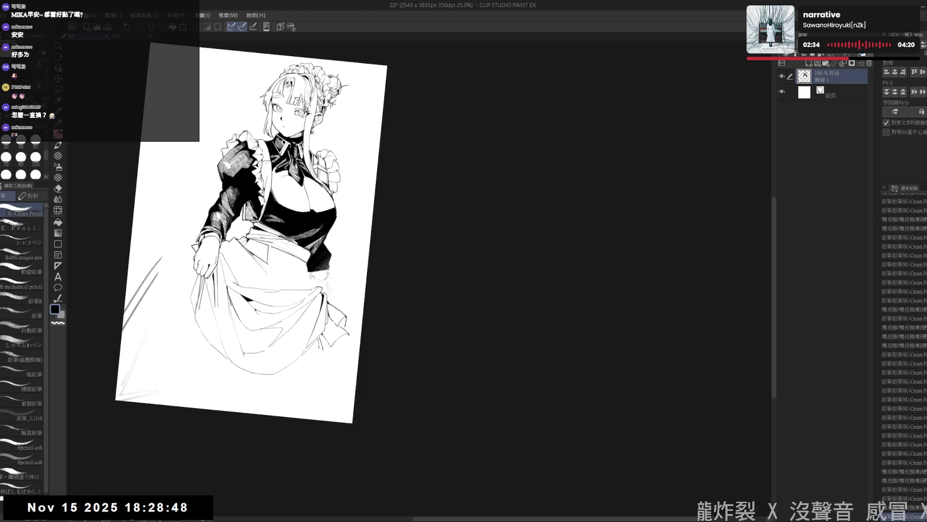
# - Sketch a ruffle line along the skirt's right edge and straighten the canvas
pyautogui.hotkey('ctrl', '0')
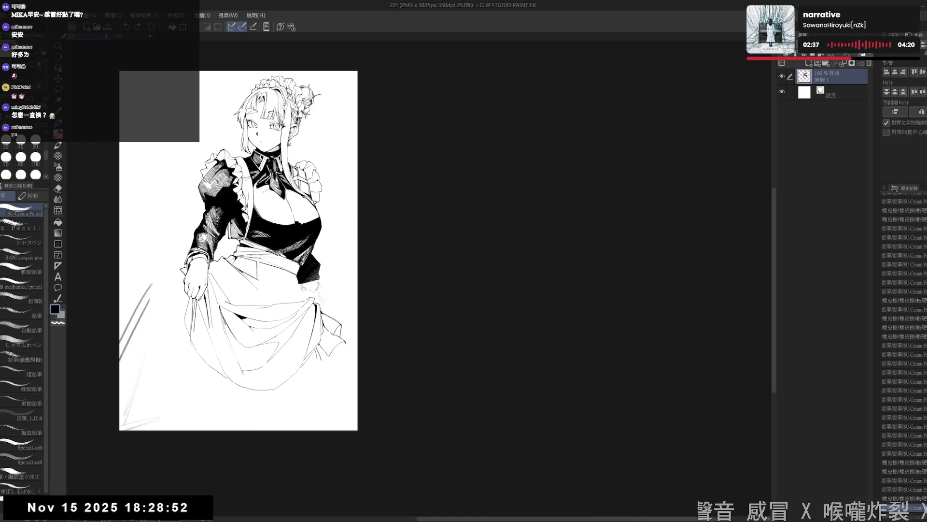
pyautogui.press('^')
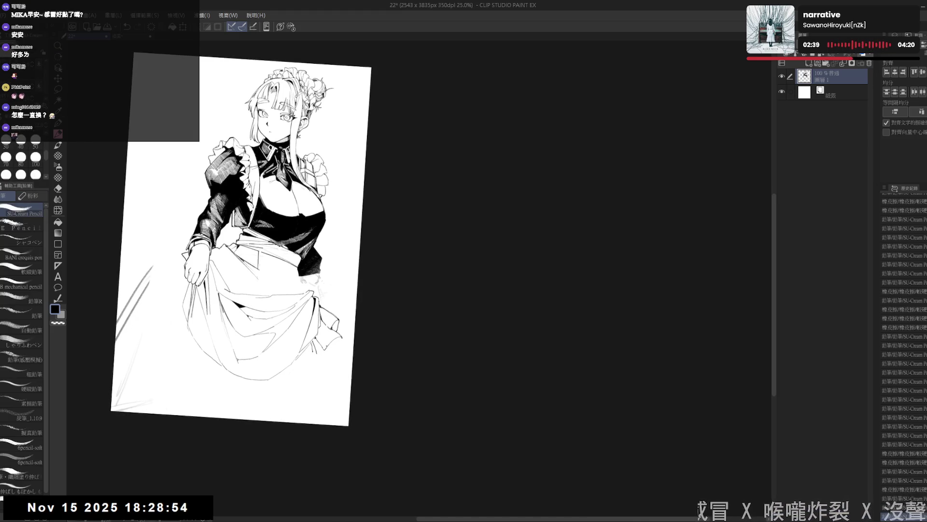
pyautogui.hotkey('ctrl', '@')
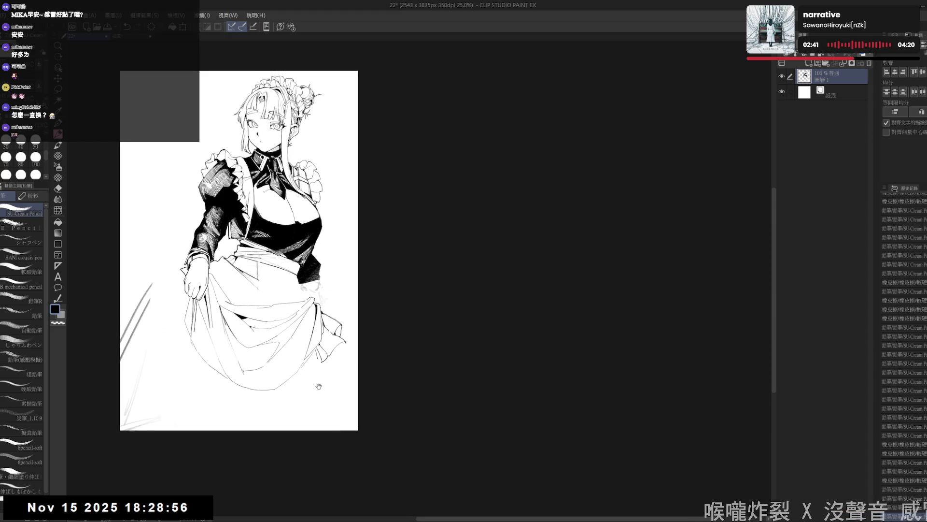
pyautogui.press('r')
pyautogui.press('p')
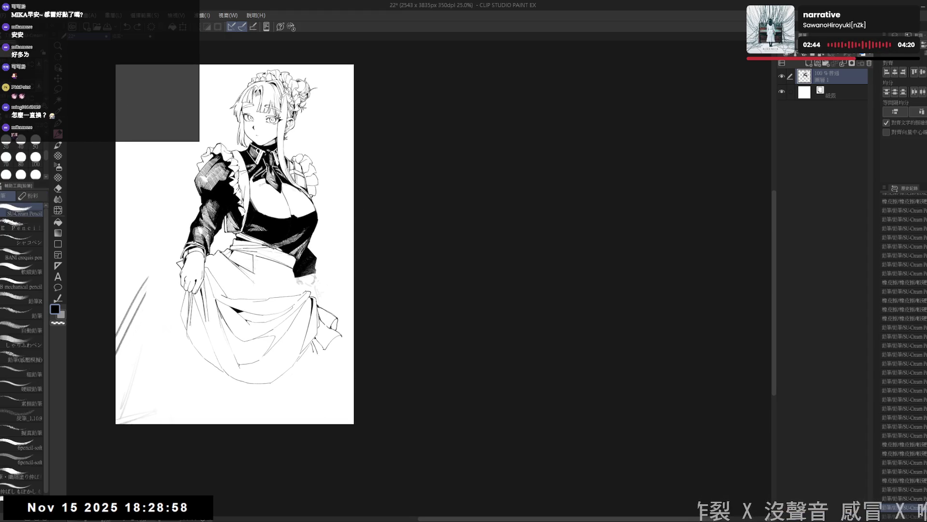
pyautogui.moveTo(341, 330); pyautogui.dragTo(345, 337)
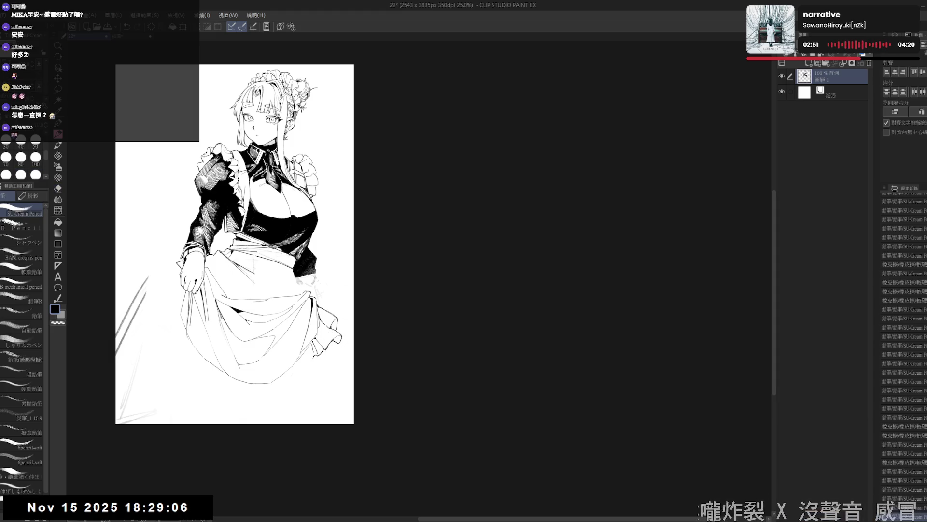
pyautogui.moveTo(276, 415)
pyautogui.mouseDown()
pyautogui.moveTo(294, 412)
pyautogui.moveTo(315, 435)
pyautogui.mouseUp()
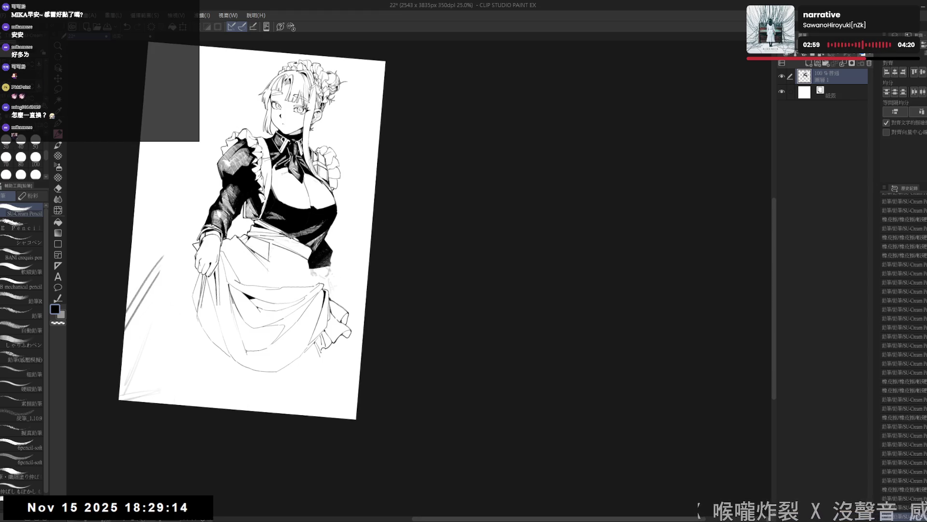
pyautogui.doubleClick(366, 329)
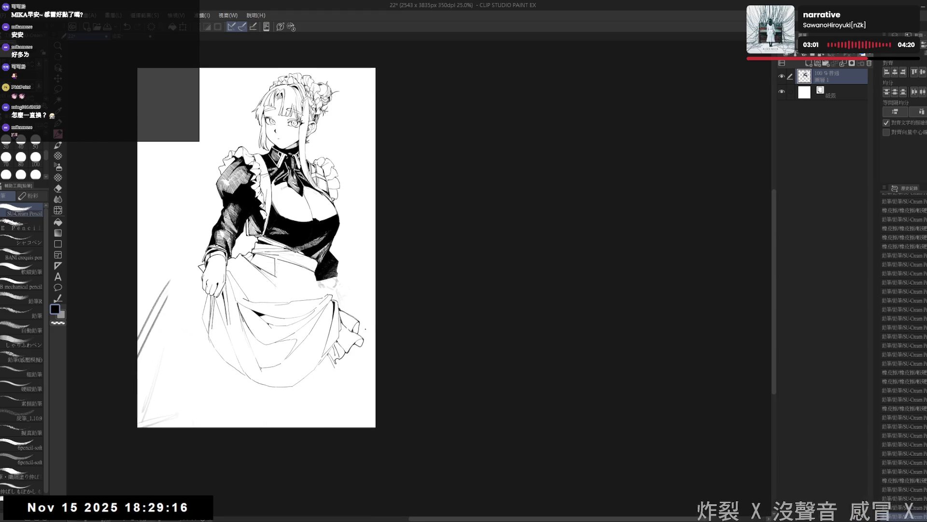
pyautogui.scroll(-1, 365, 330)
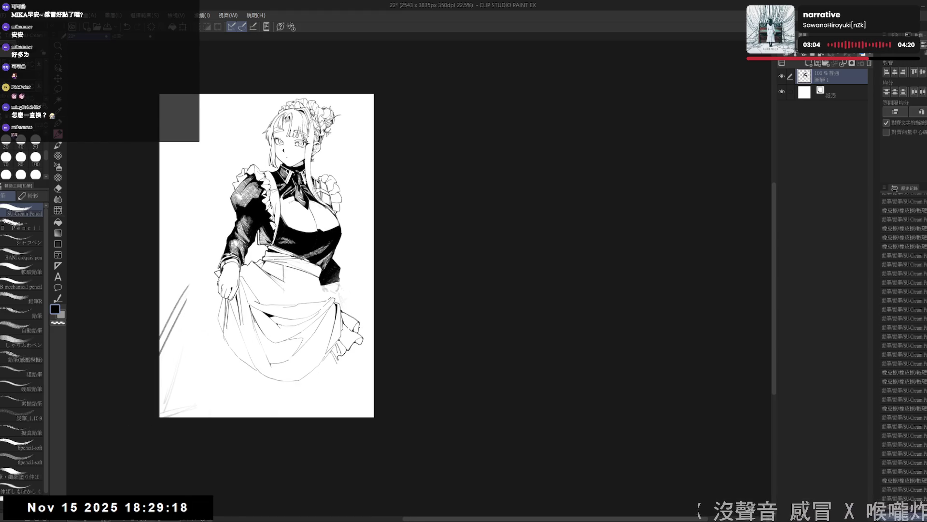
# - Rotate toward the skirt hem and add a short frill line near it
pyautogui.moveTo(324, 407)
pyautogui.mouseDown()
pyautogui.moveTo(315, 403)
pyautogui.moveTo(315, 353)
pyautogui.mouseUp()
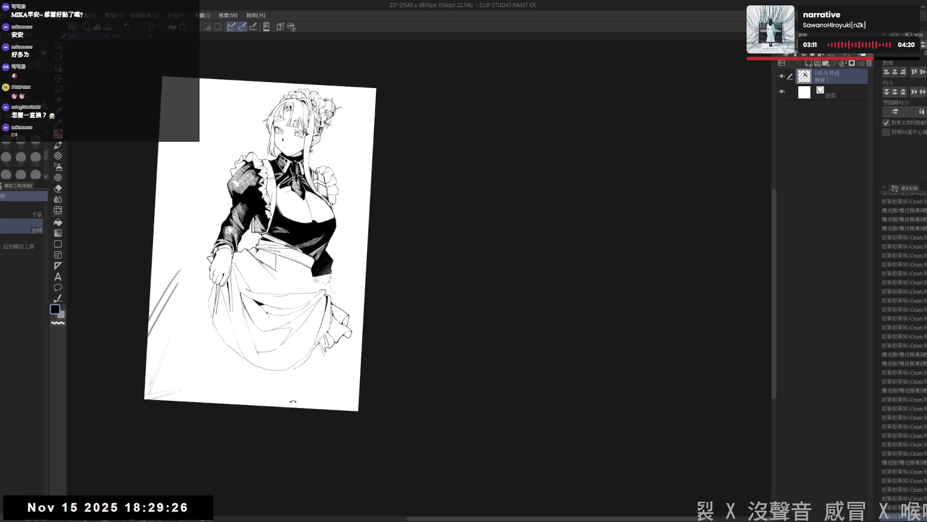
pyautogui.scroll(2, 239, 247)
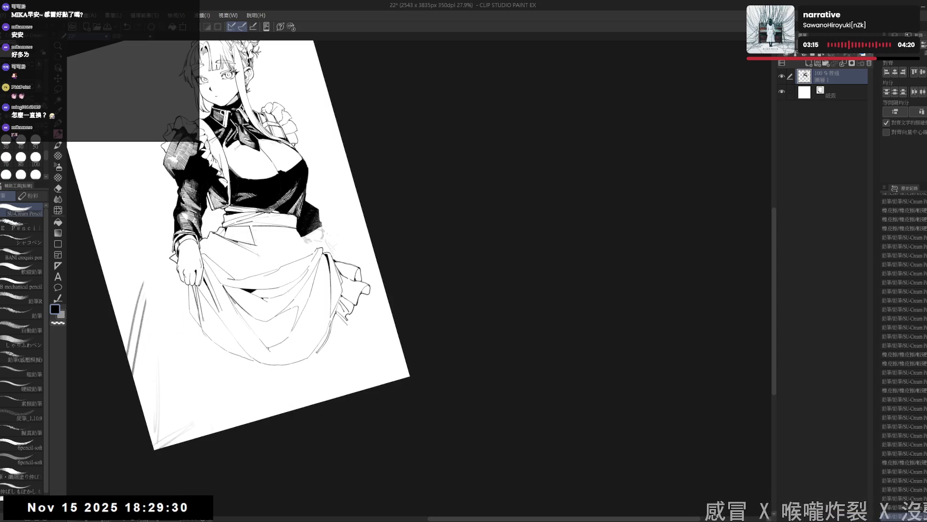
pyautogui.moveTo(239, 246); pyautogui.dragTo(291, 218)
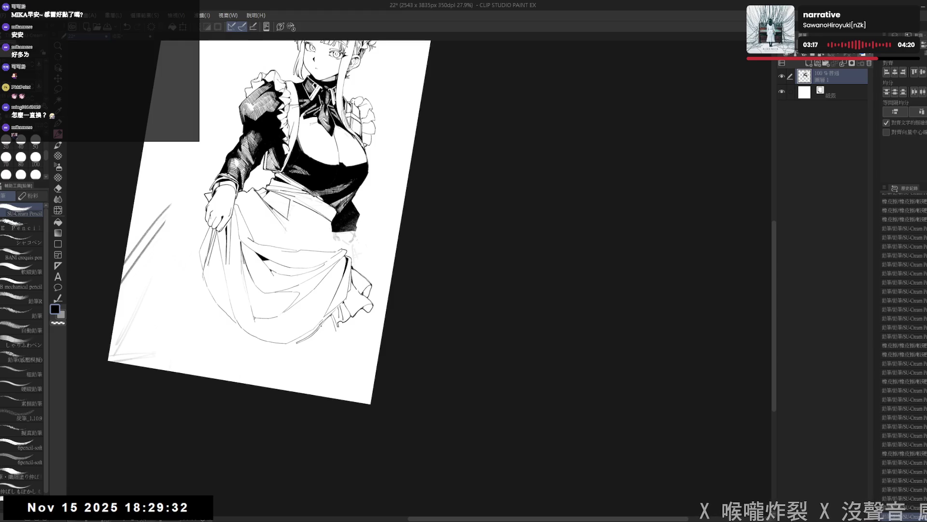
pyautogui.moveTo(290, 218); pyautogui.dragTo(282, 226)
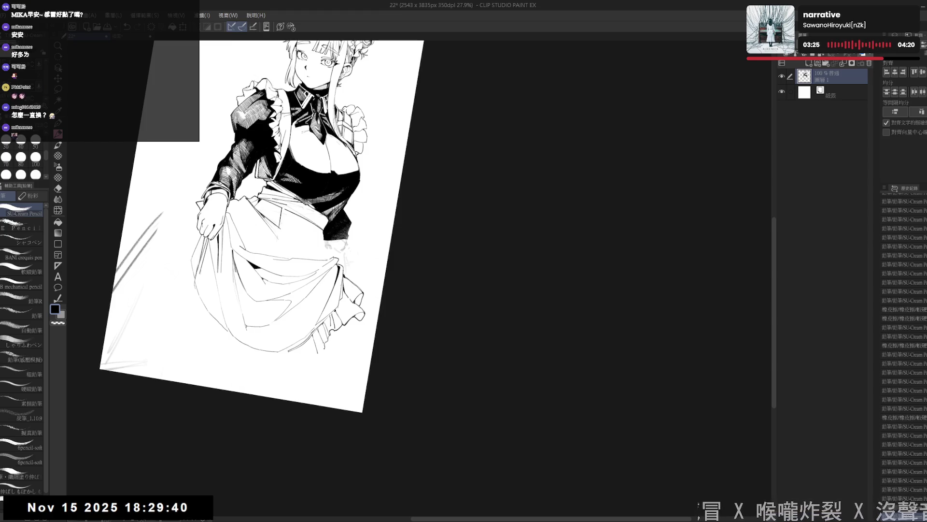
pyautogui.hotkey('ctrl', '0')
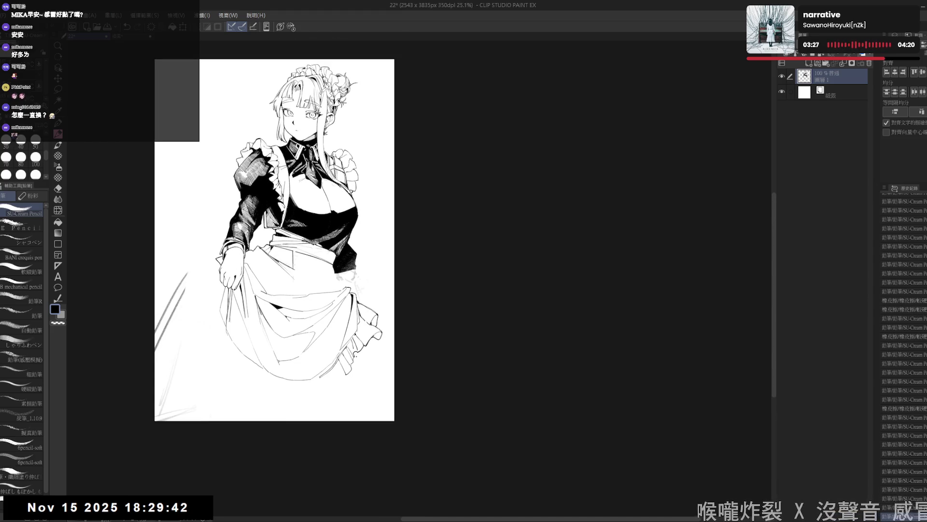
pyautogui.moveTo(335, 328); pyautogui.dragTo(337, 336)
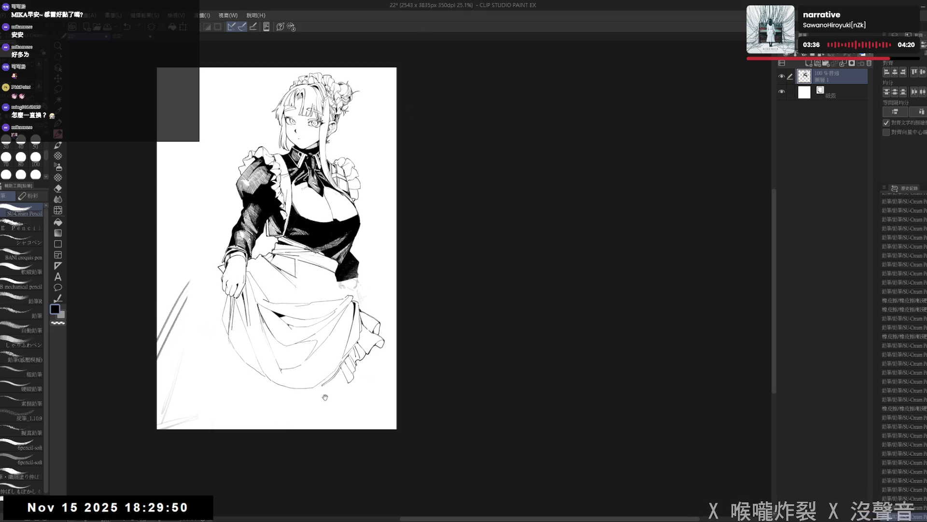
pyautogui.moveTo(297, 411); pyautogui.dragTo(305, 396)
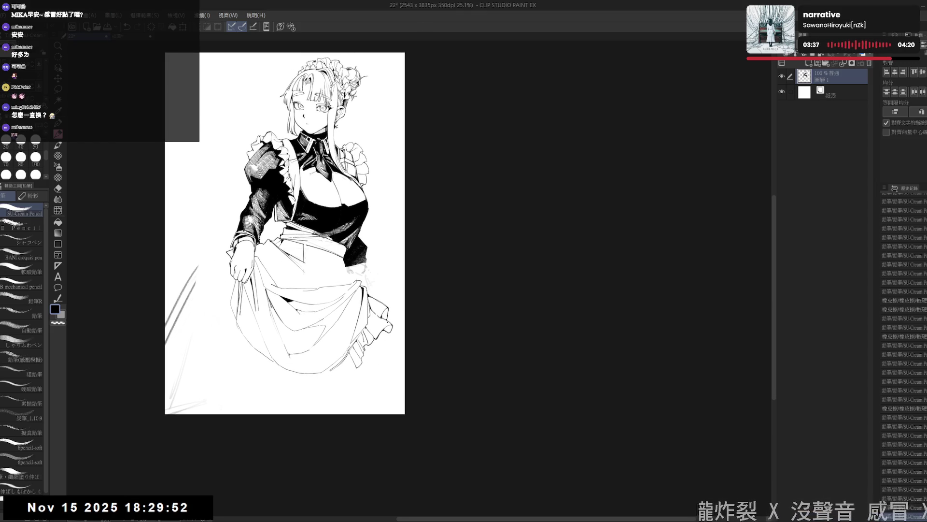
pyautogui.moveTo(350, 361)
pyautogui.mouseDown()
pyautogui.moveTo(344, 351)
pyautogui.moveTo(336, 372)
pyautogui.mouseUp()
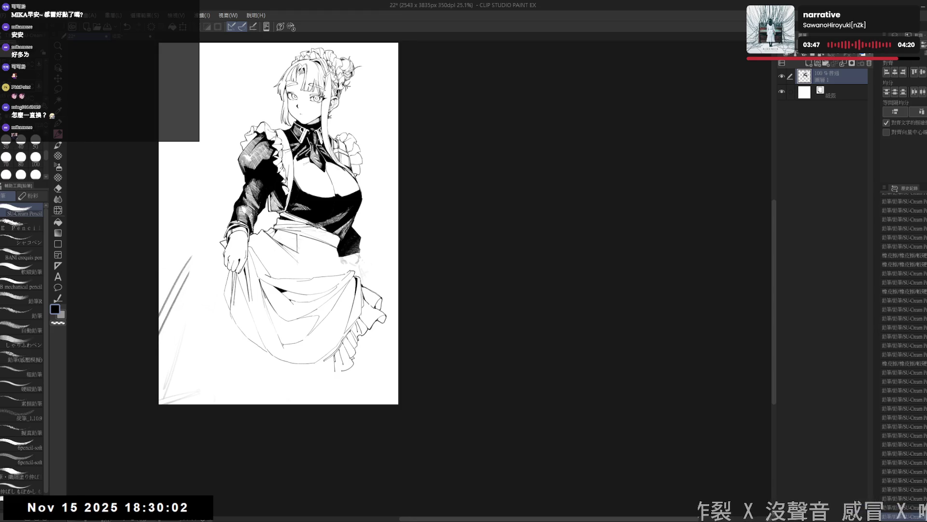
pyautogui.moveTo(341, 368)
pyautogui.mouseDown()
pyautogui.moveTo(304, 401)
pyautogui.moveTo(301, 370)
pyautogui.mouseUp()
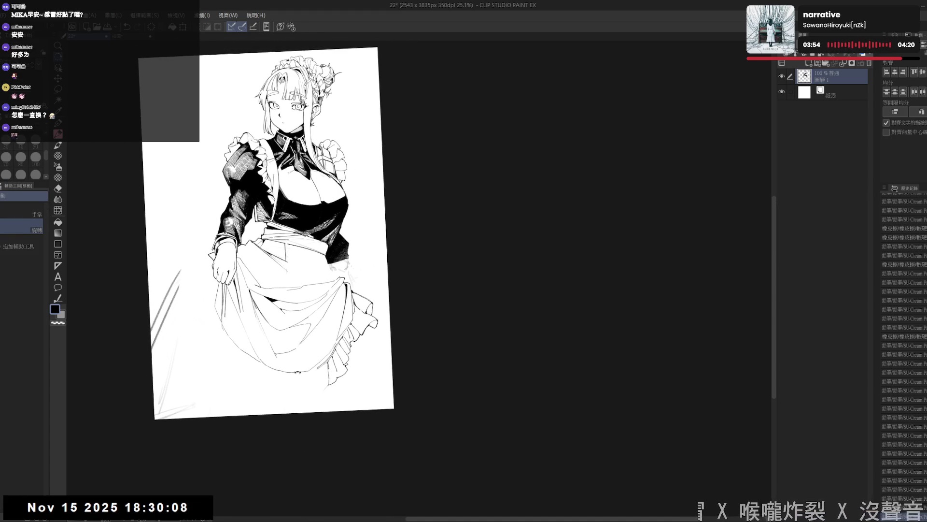
# - Pencil layered ruffle strokes under the skirt hem and erase a stray mark near the bottom
pyautogui.press('p')
pyautogui.moveTo(296, 376); pyautogui.dragTo(291, 382)
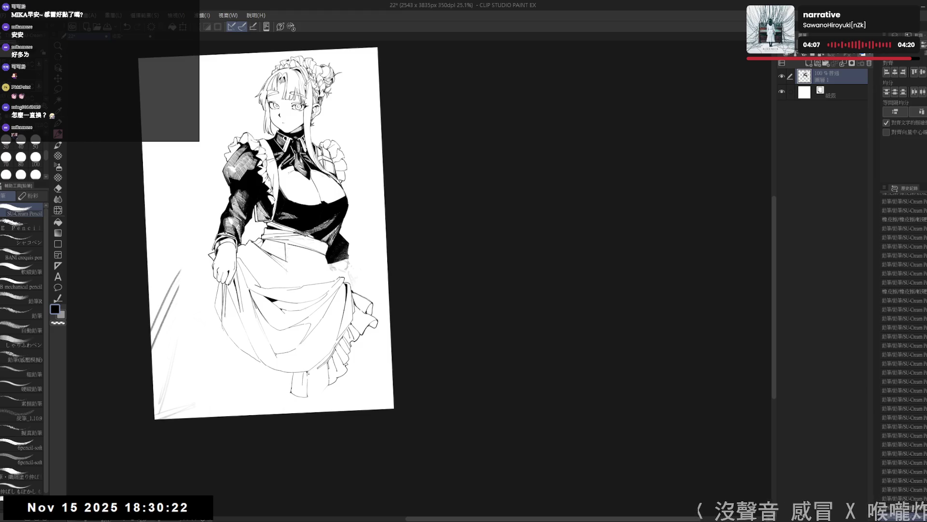
pyautogui.moveTo(310, 394)
pyautogui.mouseDown()
pyautogui.moveTo(295, 415)
pyautogui.moveTo(304, 383)
pyautogui.mouseUp()
pyautogui.press('p')
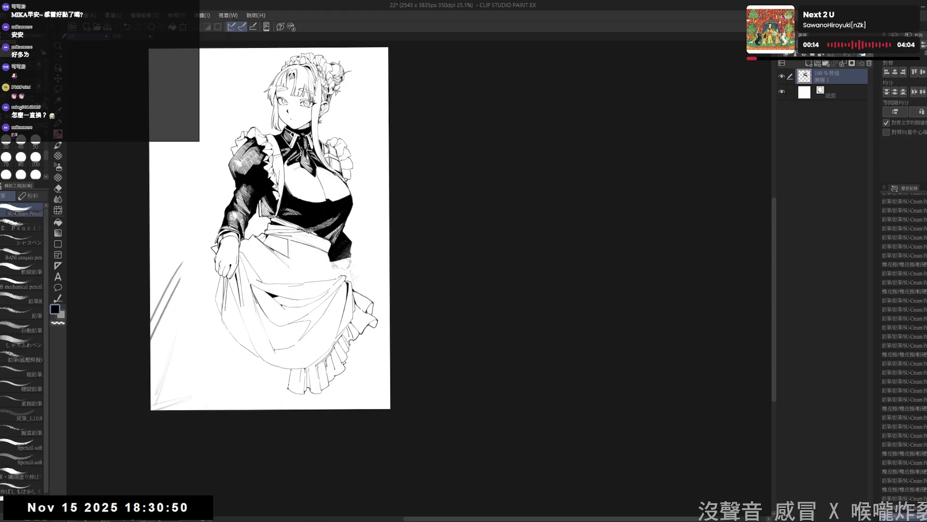
pyautogui.moveTo(307, 425); pyautogui.dragTo(312, 385)
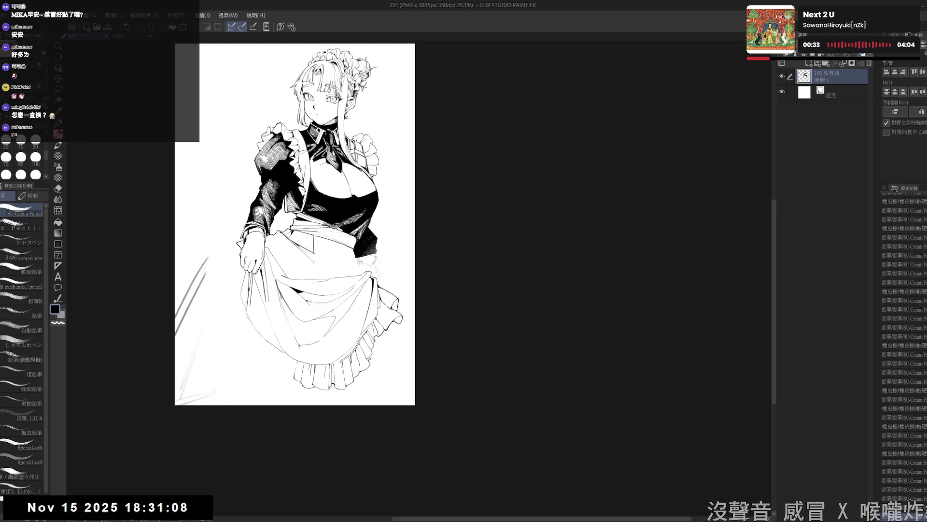
# - Pan over the skirt and tilt the canvas about 10° clockwise for a comfortable angle
pyautogui.moveTo(290, 343); pyautogui.dragTo(296, 348)
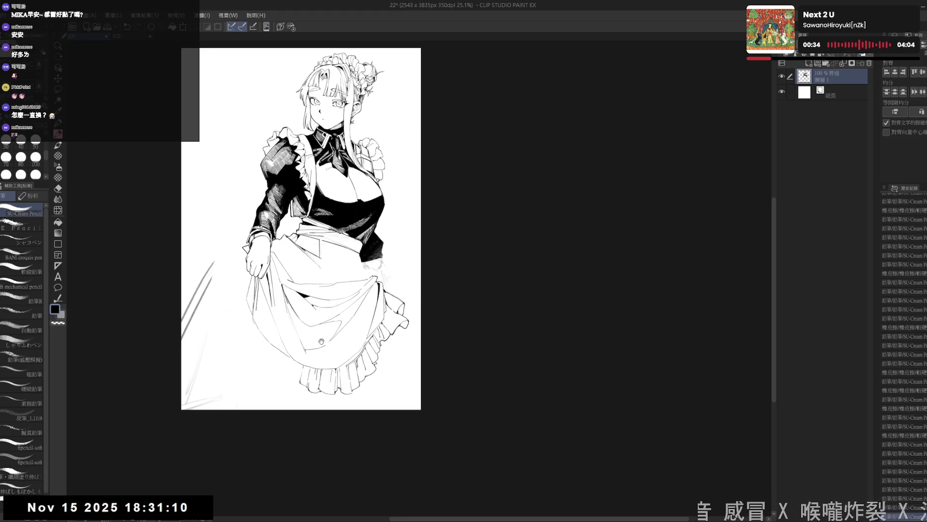
pyautogui.moveTo(308, 404); pyautogui.dragTo(308, 405)
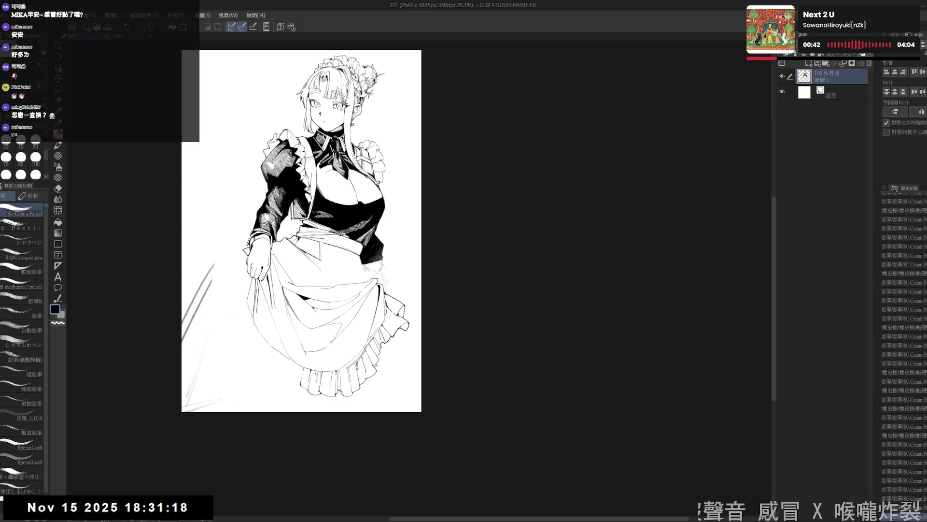
pyautogui.scroll(-1, 326, 305)
pyautogui.scroll(-1, 325, 305)
pyautogui.scroll(1, 326, 323)
pyautogui.scroll(1, 327, 323)
pyautogui.moveTo(283, 398)
pyautogui.mouseDown()
pyautogui.moveTo(280, 413)
pyautogui.moveTo(293, 401)
pyautogui.mouseUp()
pyautogui.press('r')
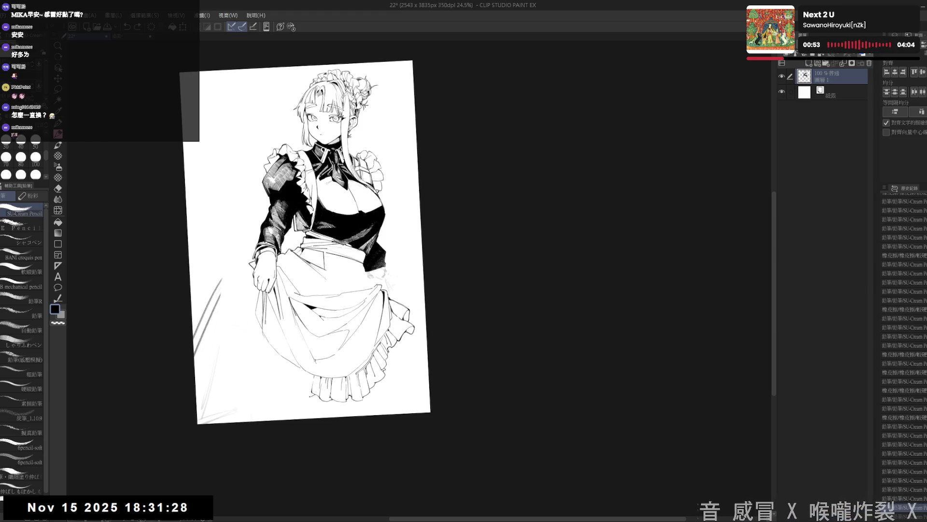
pyautogui.press('r')
pyautogui.moveTo(311, 410); pyautogui.dragTo(267, 356)
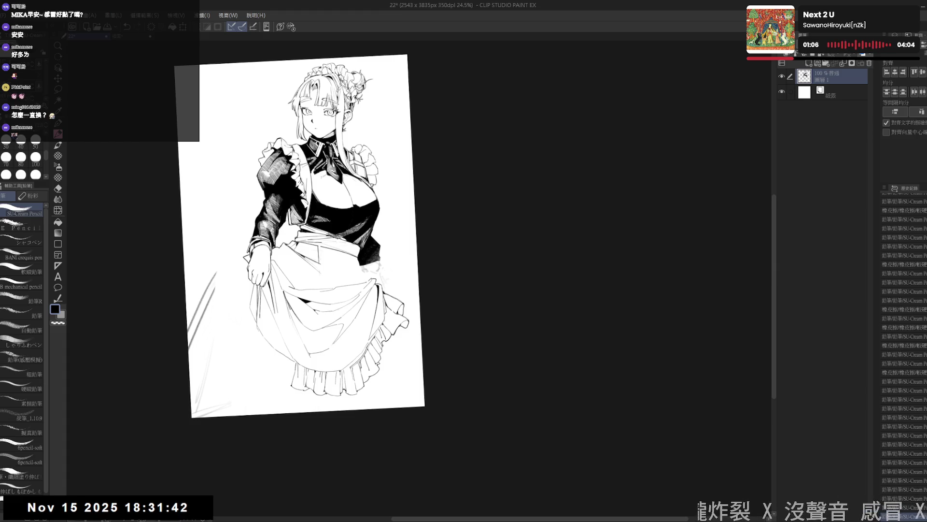
pyautogui.moveTo(312, 384); pyautogui.dragTo(343, 450)
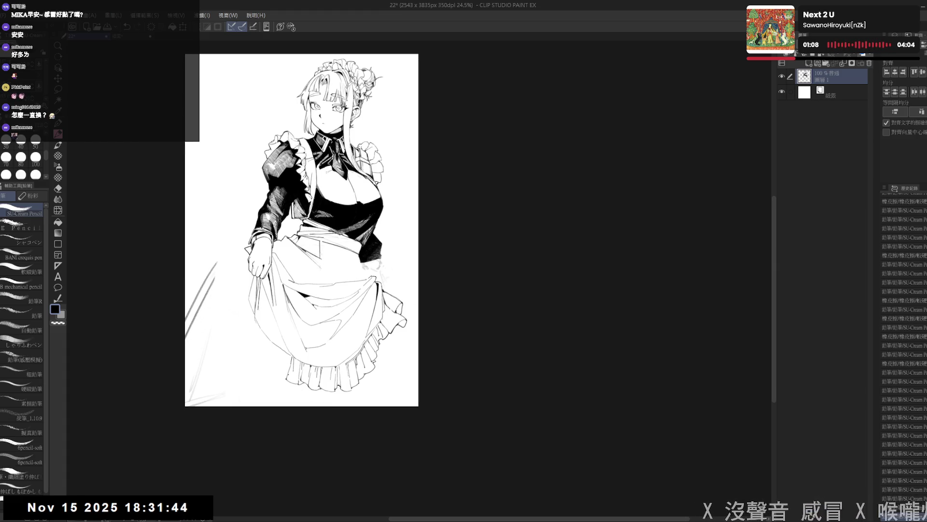
pyautogui.moveTo(315, 316); pyautogui.dragTo(314, 321)
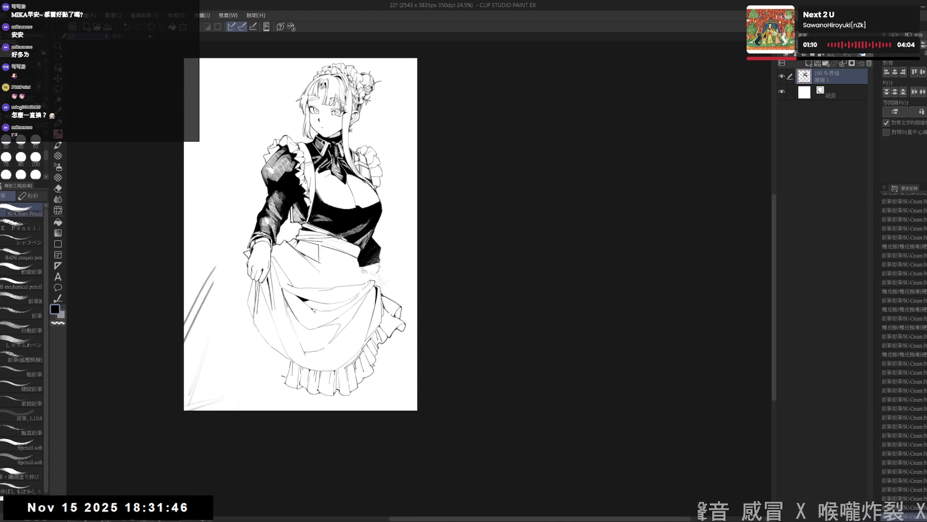
pyautogui.scroll(-1, 315, 308)
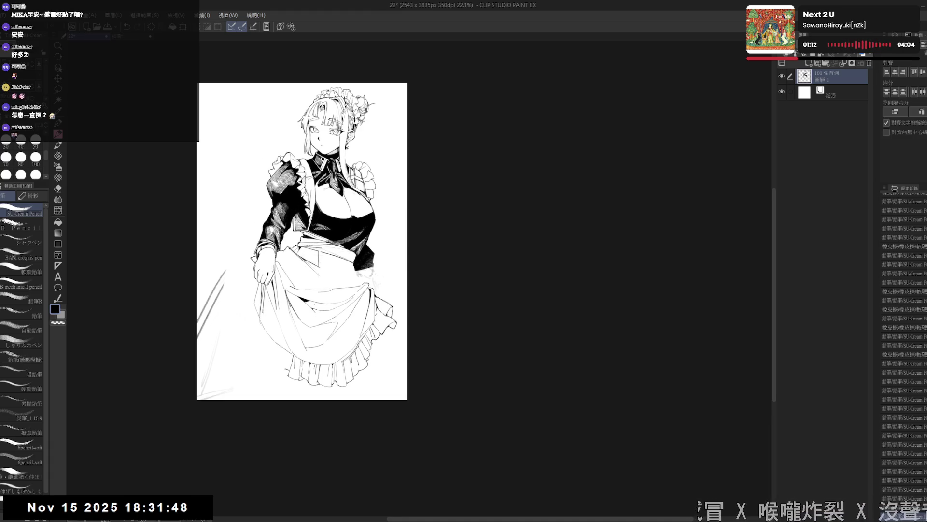
pyautogui.scroll(1, 313, 307)
pyautogui.moveTo(314, 304); pyautogui.dragTo(413, 300)
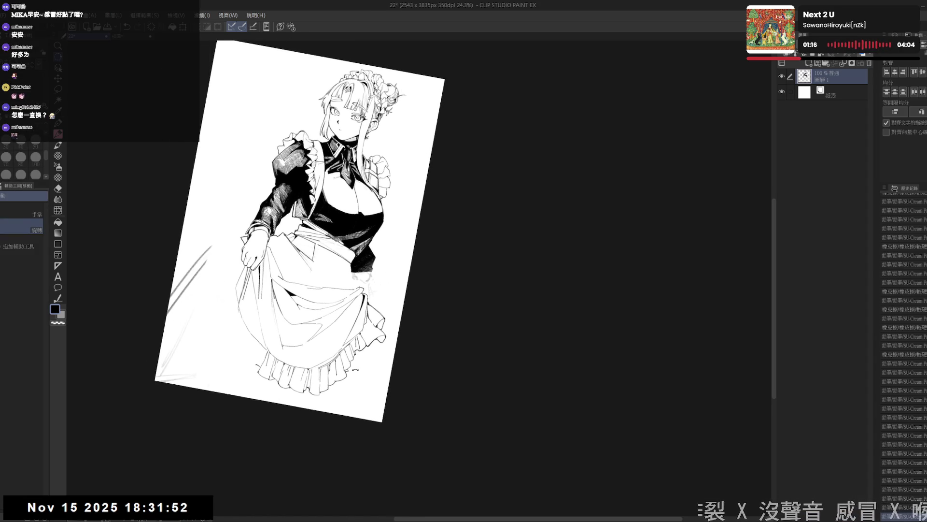
# - Reset the rotation upright, pan to the lower skirt and erase small bits there
pyautogui.doubleClick(333, 350)
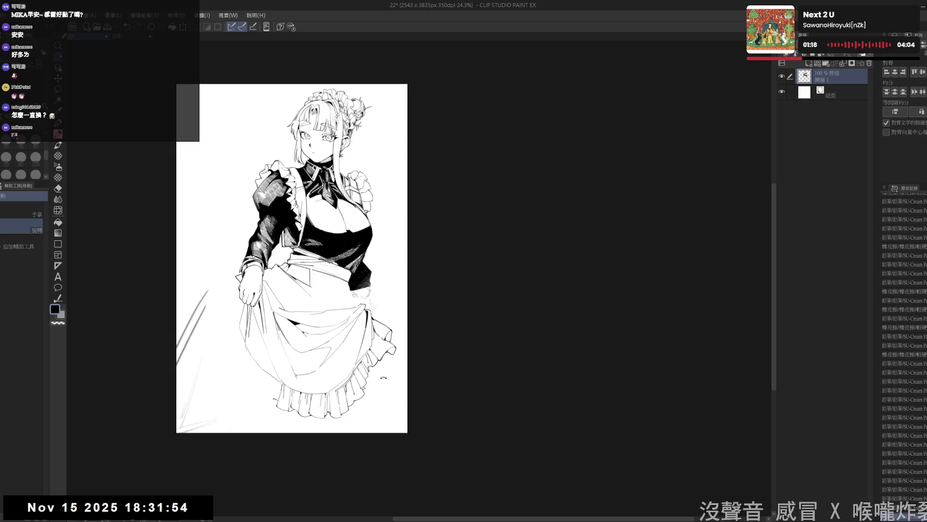
pyautogui.moveTo(282, 354); pyautogui.dragTo(303, 368)
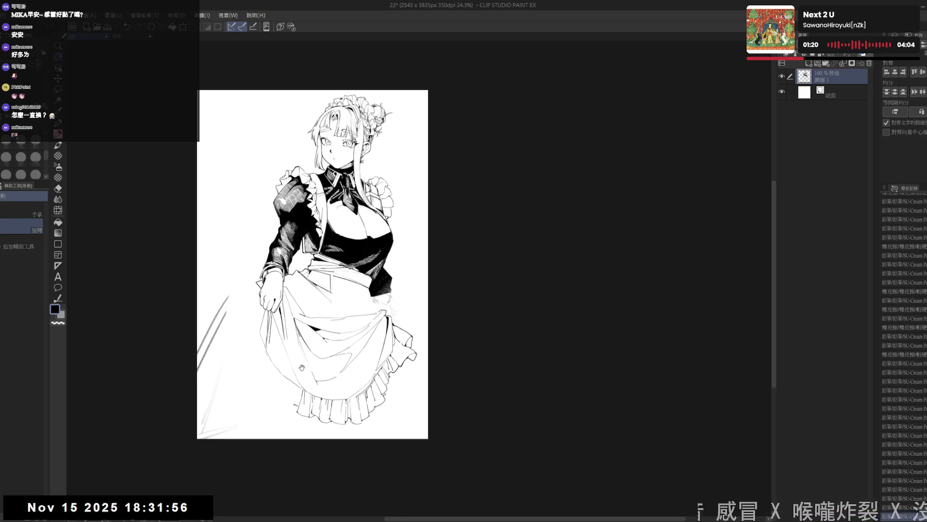
pyautogui.moveTo(268, 342); pyautogui.dragTo(276, 346)
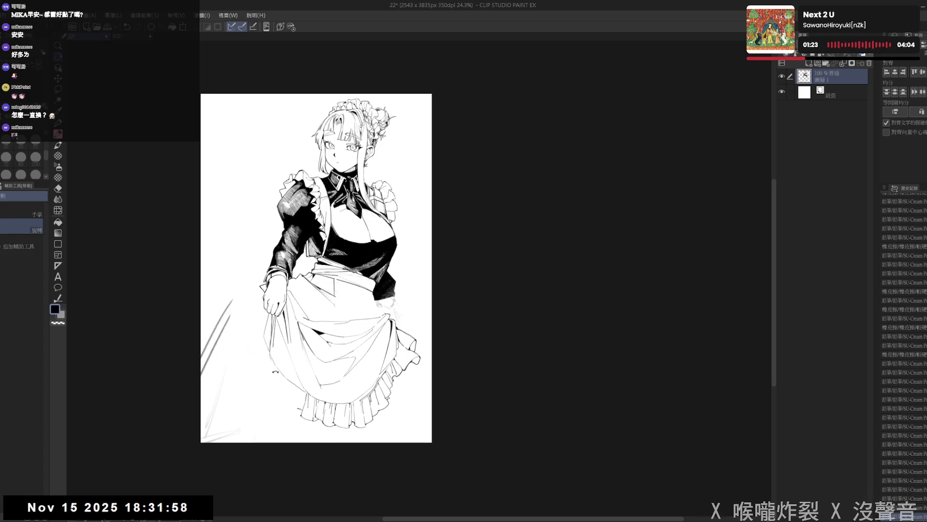
pyautogui.press('e')
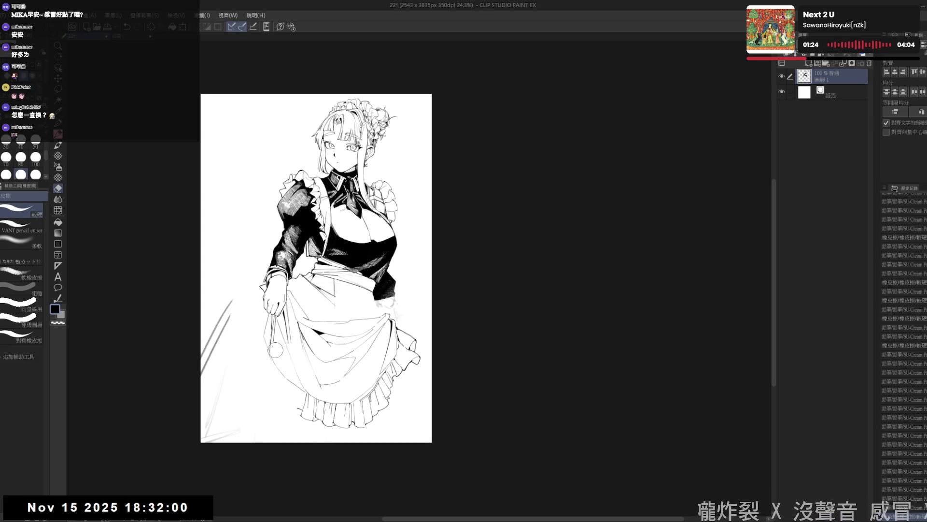
pyautogui.press('p')
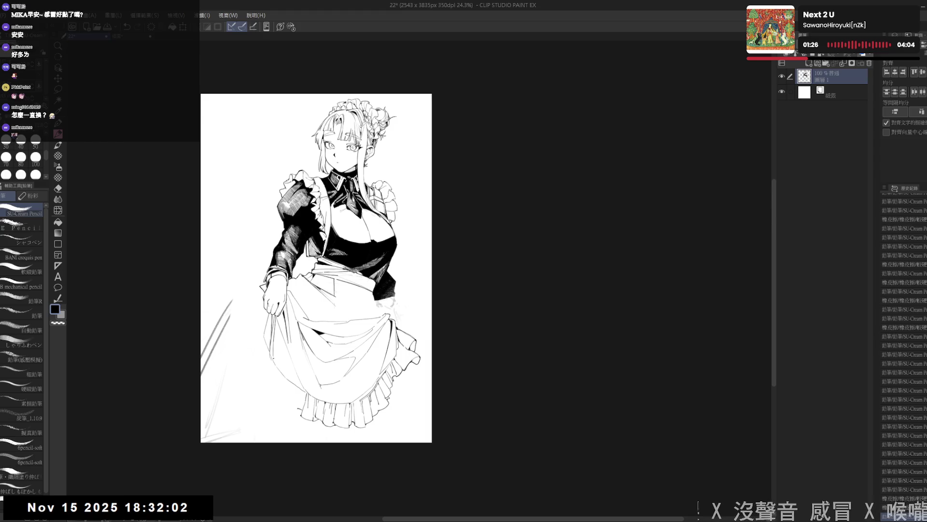
pyautogui.press('e')
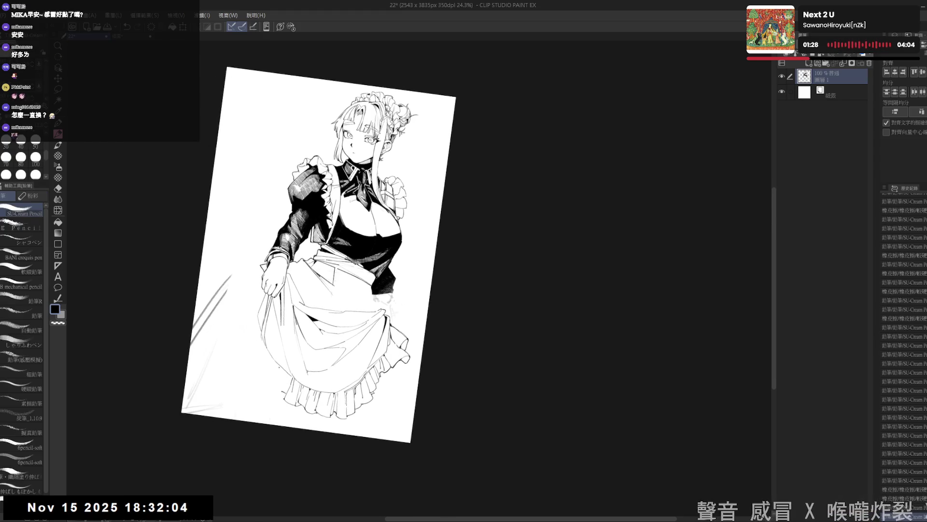
pyautogui.moveTo(283, 374); pyautogui.dragTo(262, 337)
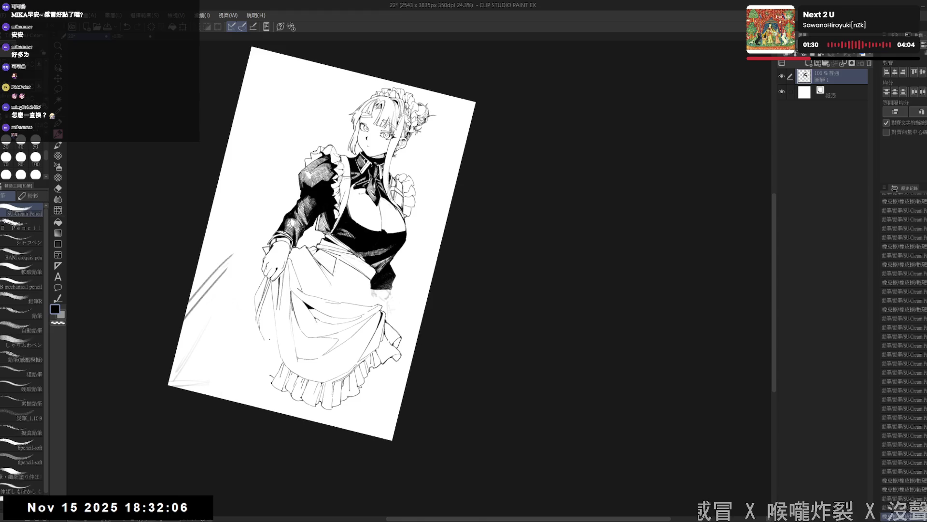
pyautogui.press('p')
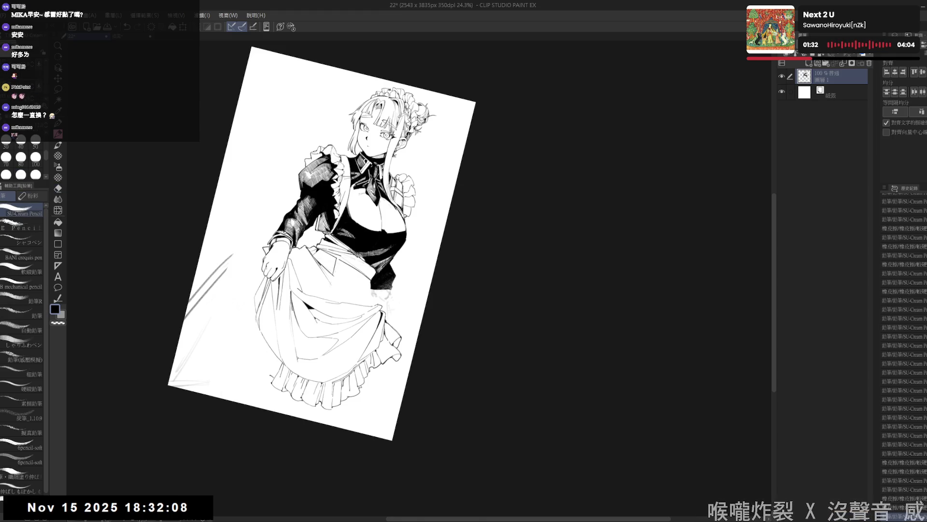
# - Undo the small stray pencil mark on the lower skirt
pyautogui.press('r')
pyautogui.moveTo(285, 376); pyautogui.dragTo(305, 364)
pyautogui.press('p')
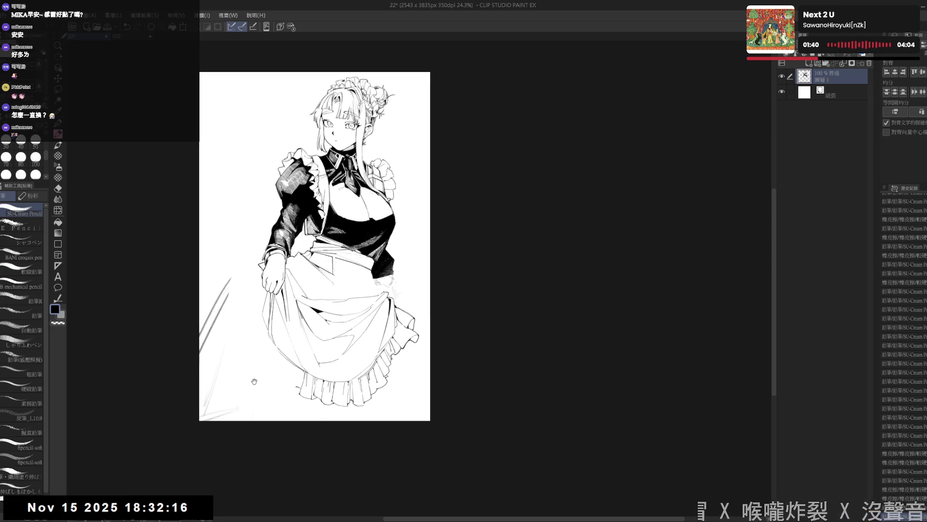
pyautogui.moveTo(272, 335); pyautogui.dragTo(275, 338)
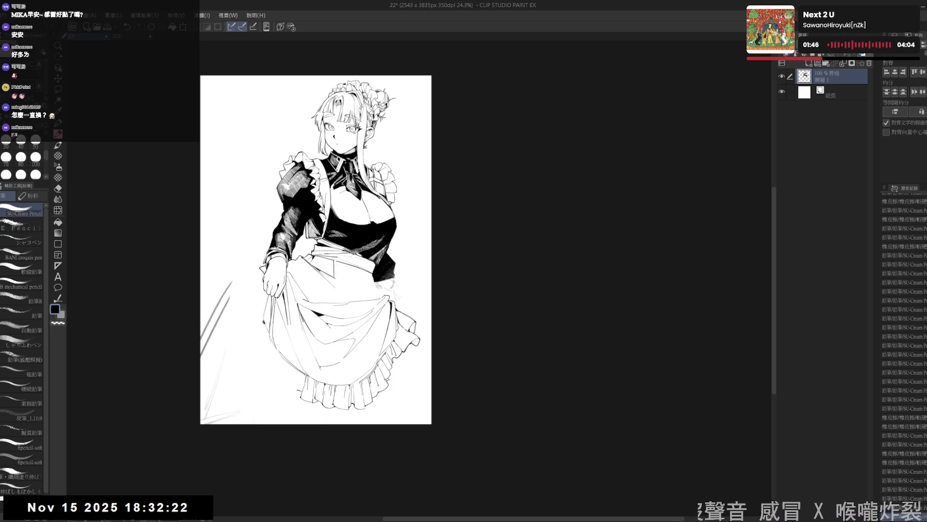
pyautogui.hotkey('ctrl', 'z')
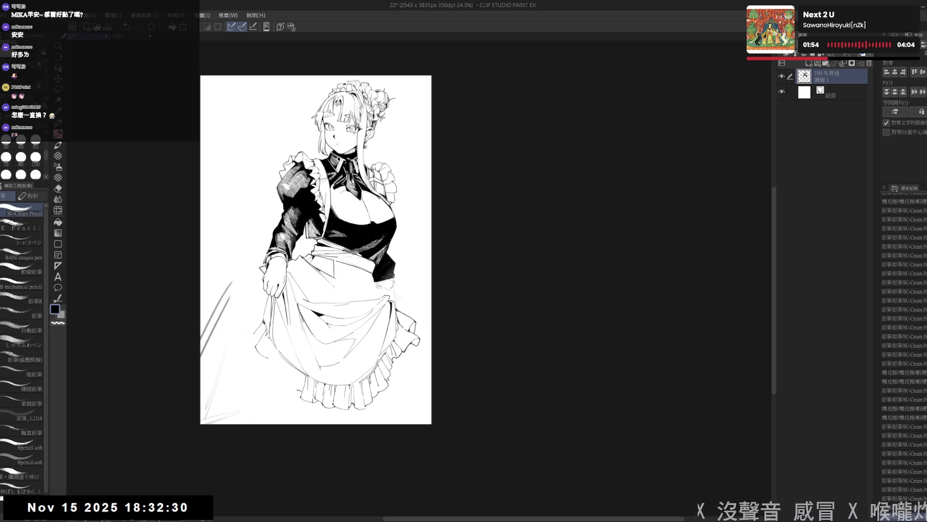
pyautogui.press('e')
pyautogui.press('p')
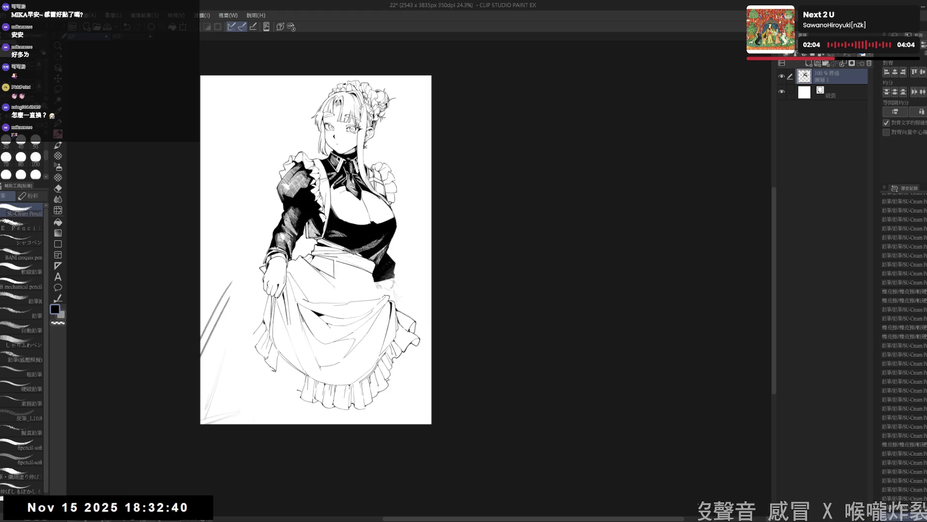
# - Add four small pencil touches on the skirt and near its hem
pyautogui.moveTo(309, 309); pyautogui.dragTo(309, 302)
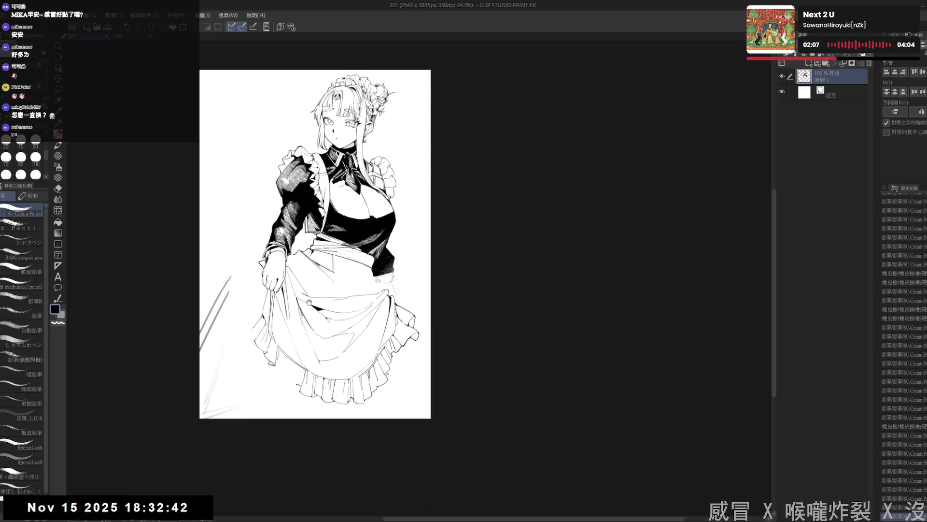
pyautogui.scroll(-1, 309, 296)
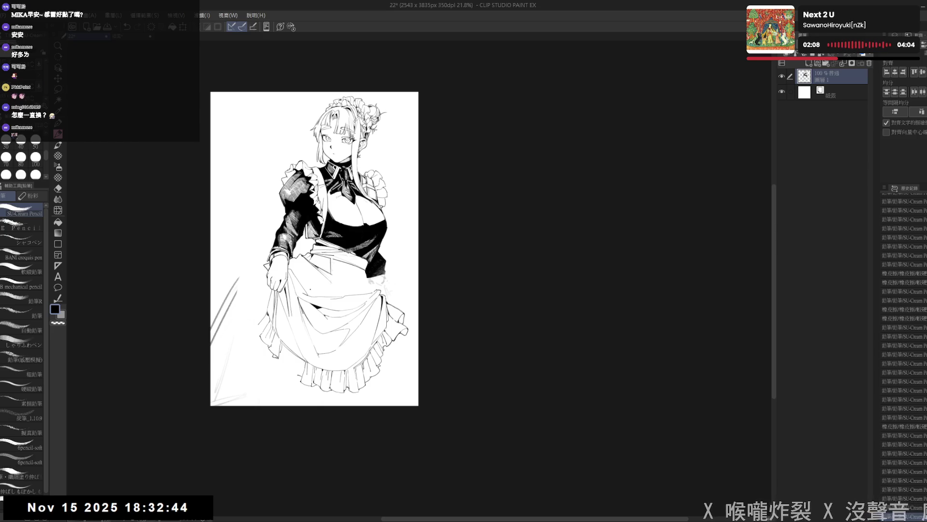
pyautogui.scroll(1, 249, 362)
pyautogui.scroll(1, 249, 362)
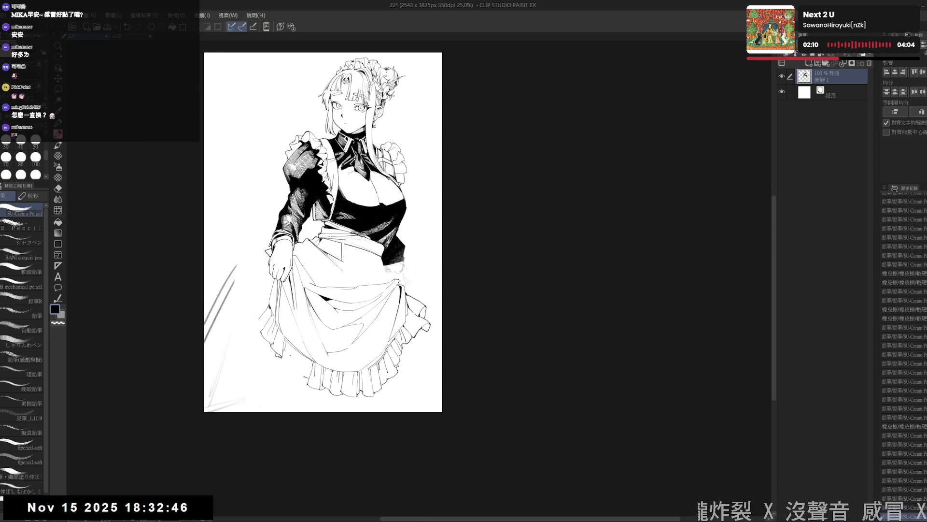
pyautogui.moveTo(258, 319); pyautogui.dragTo(261, 315)
pyautogui.moveTo(275, 359); pyautogui.dragTo(281, 369)
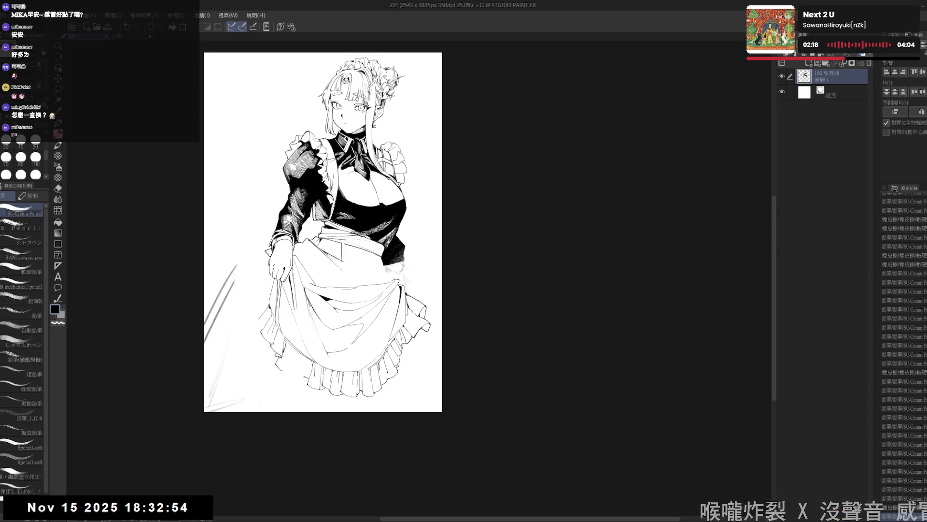
pyautogui.moveTo(284, 359); pyautogui.dragTo(290, 366)
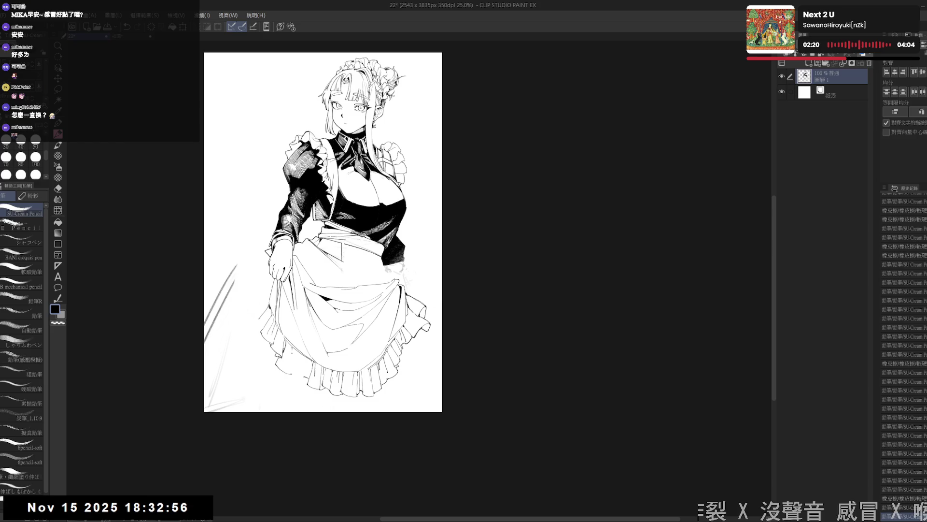
pyautogui.moveTo(294, 347); pyautogui.dragTo(294, 361)
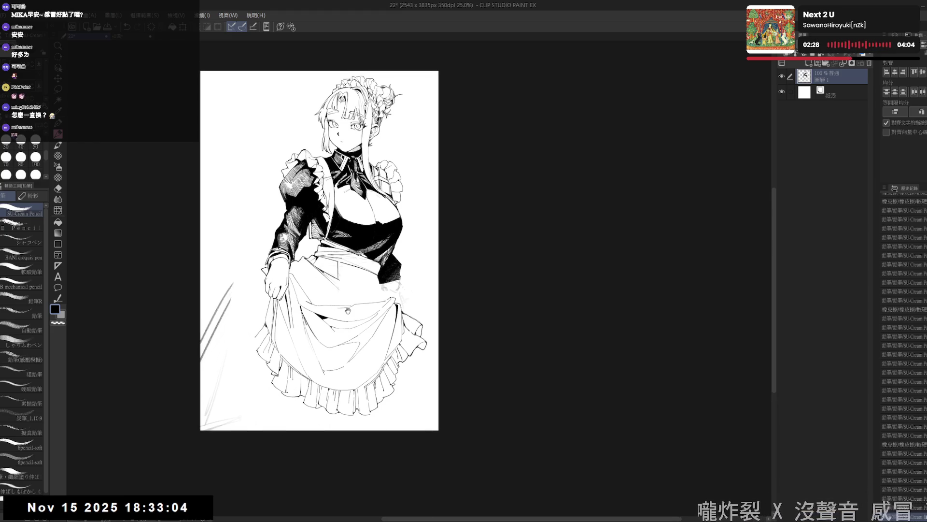
pyautogui.scroll(-3, 339, 360)
pyautogui.scroll(1, 348, 362)
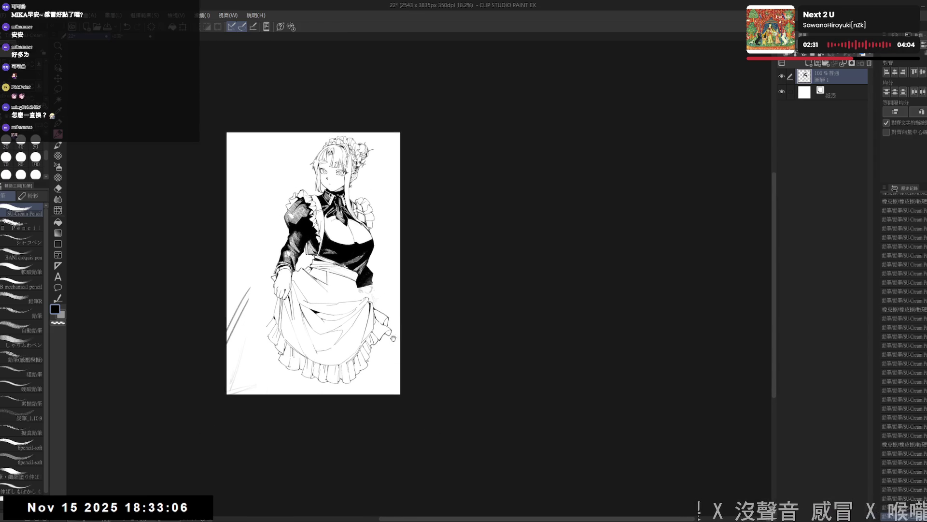
pyautogui.scroll(1, 348, 362)
pyautogui.scroll(1, 348, 362)
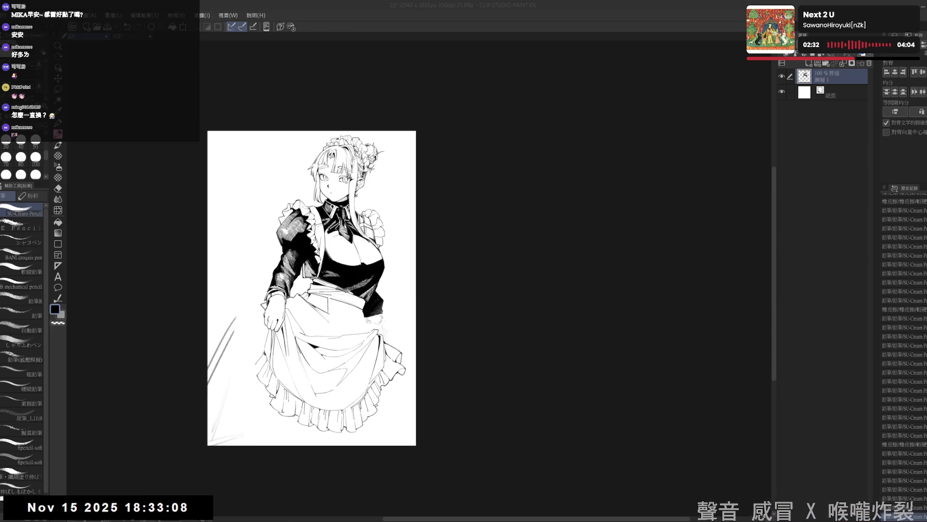
# - Erase the stray small circle beside the skirt with the canvas tilted, then straighten it
pyautogui.press('e')
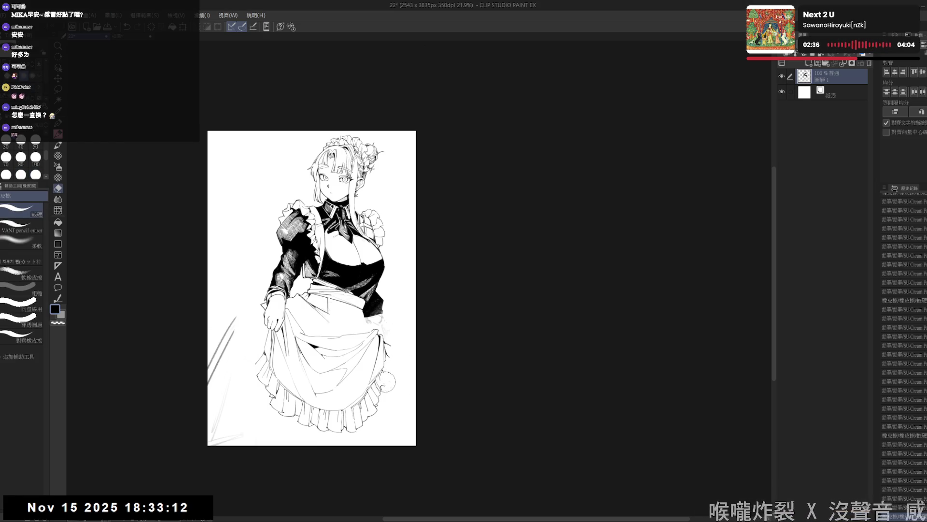
pyautogui.press('r')
pyautogui.moveTo(401, 472); pyautogui.dragTo(377, 475)
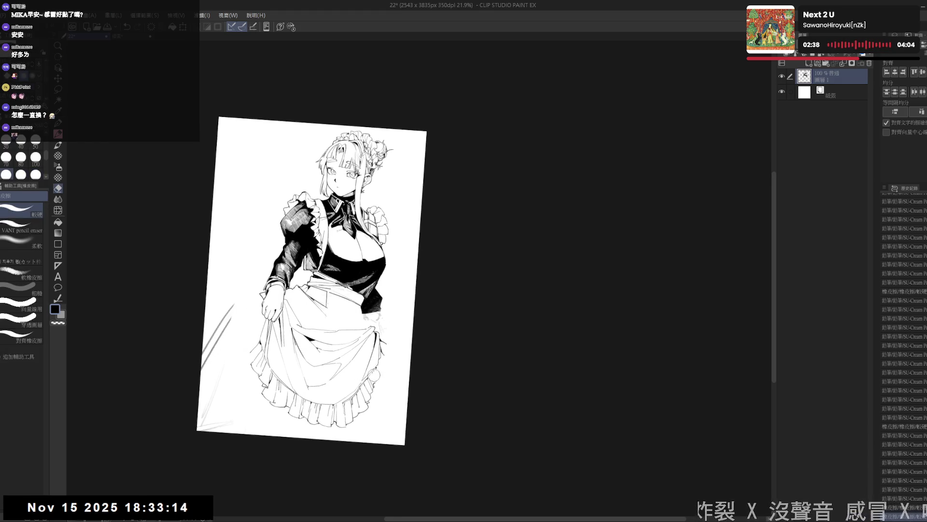
pyautogui.moveTo(384, 335); pyautogui.dragTo(393, 347)
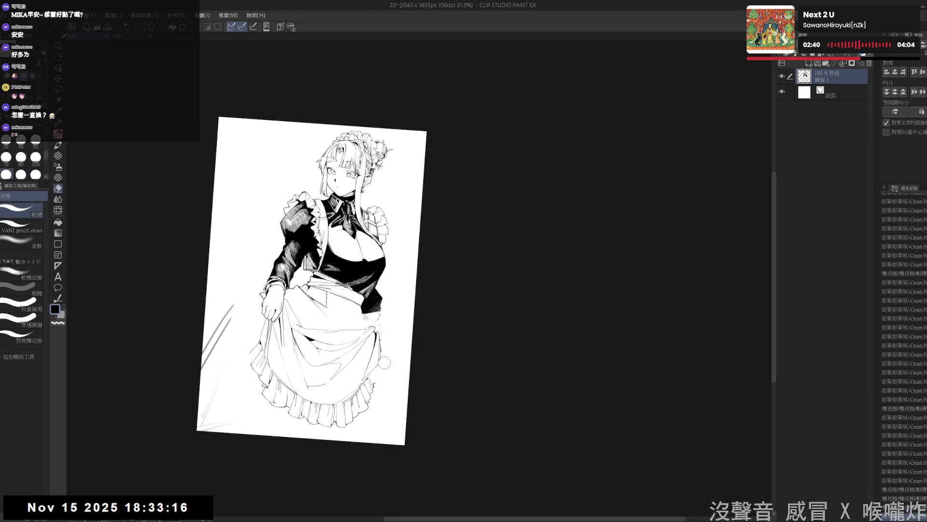
pyautogui.press('r')
pyautogui.moveTo(389, 415); pyautogui.dragTo(411, 389)
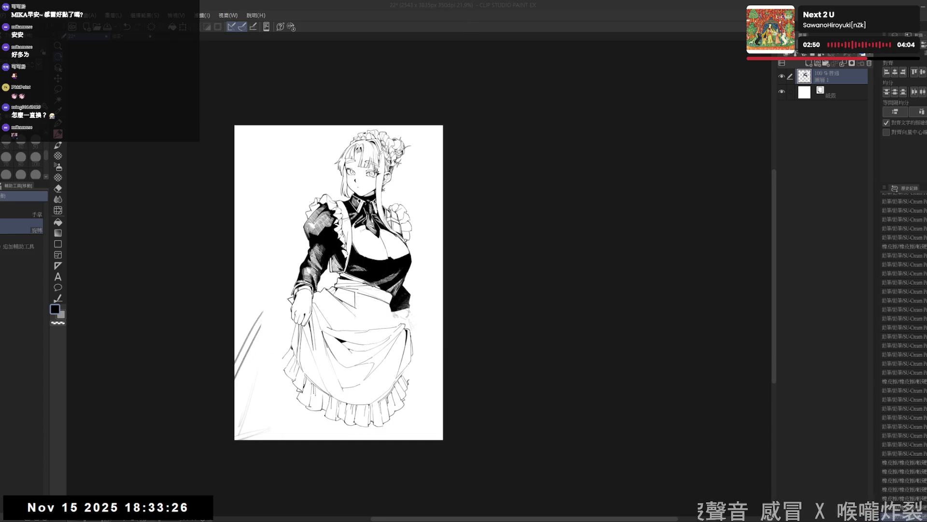
pyautogui.moveTo(399, 360); pyautogui.dragTo(390, 361)
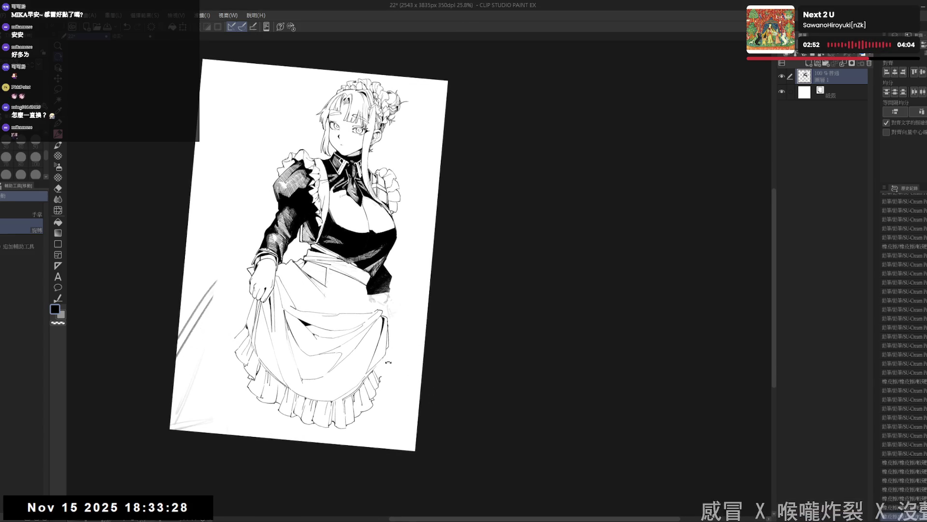
# - Pencil a short line along the apron's right edge, undoing and restoring it
pyautogui.press('p')
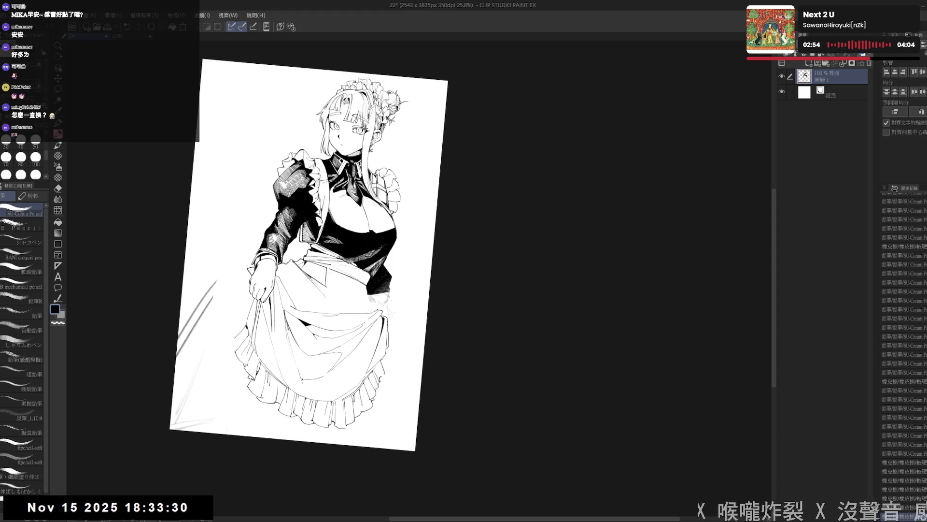
pyautogui.moveTo(389, 337); pyautogui.dragTo(403, 347)
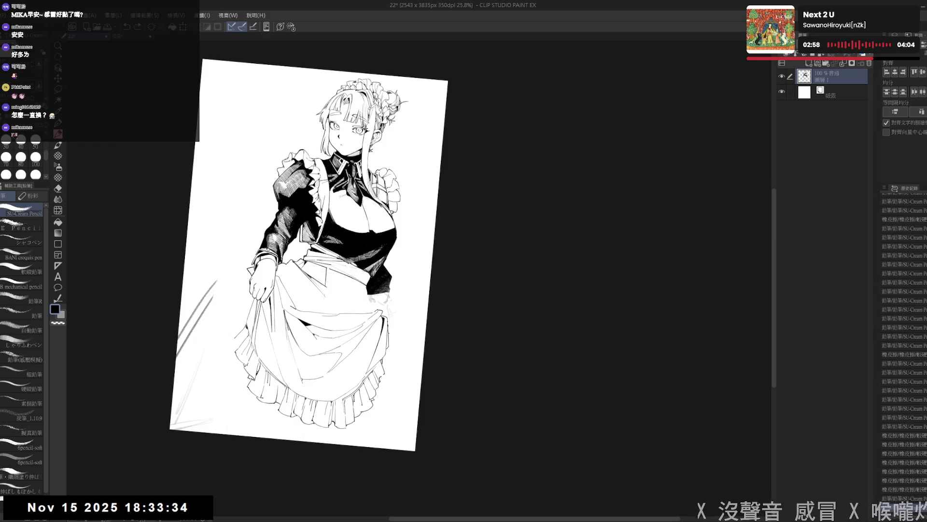
pyautogui.moveTo(389, 331); pyautogui.dragTo(399, 359)
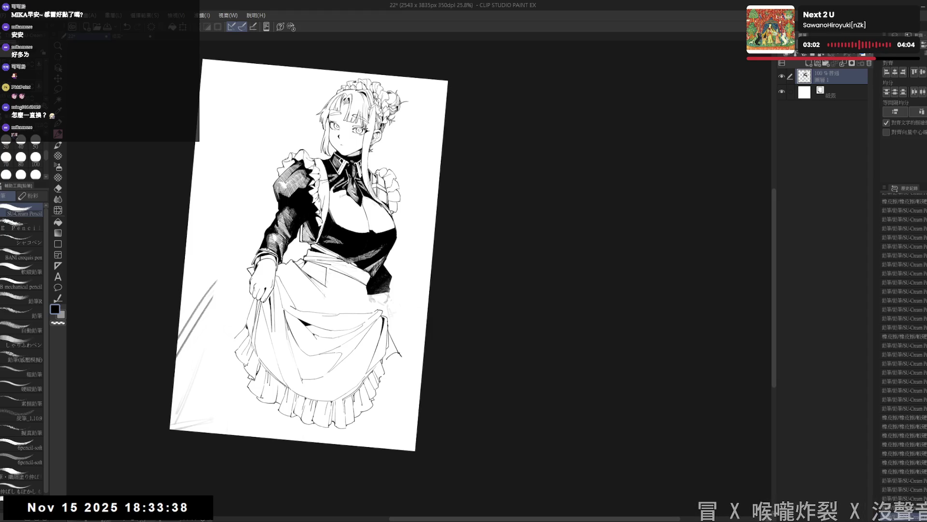
pyautogui.hotkey('ctrl', 'z')
pyautogui.hotkey('ctrl', 'z')
pyautogui.hotkey('ctrl', 'y')
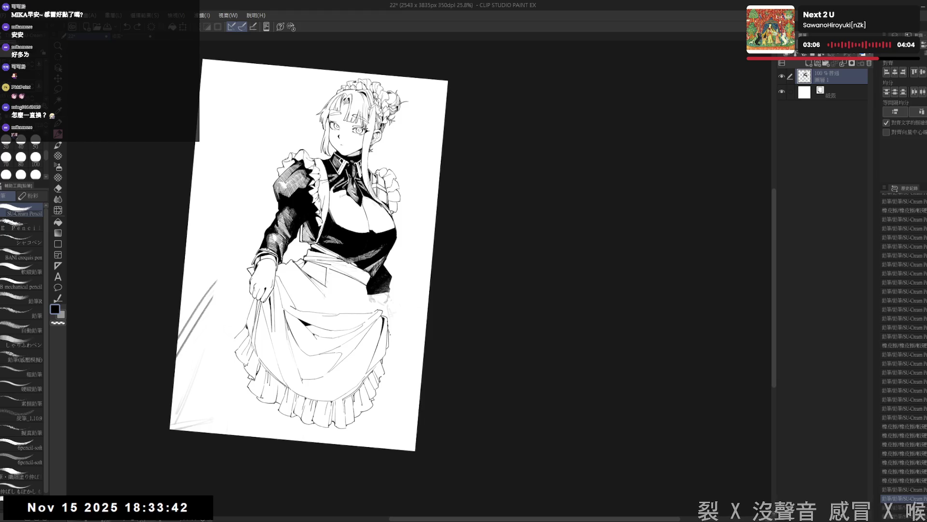
pyautogui.hotkey('ctrl', 'y')
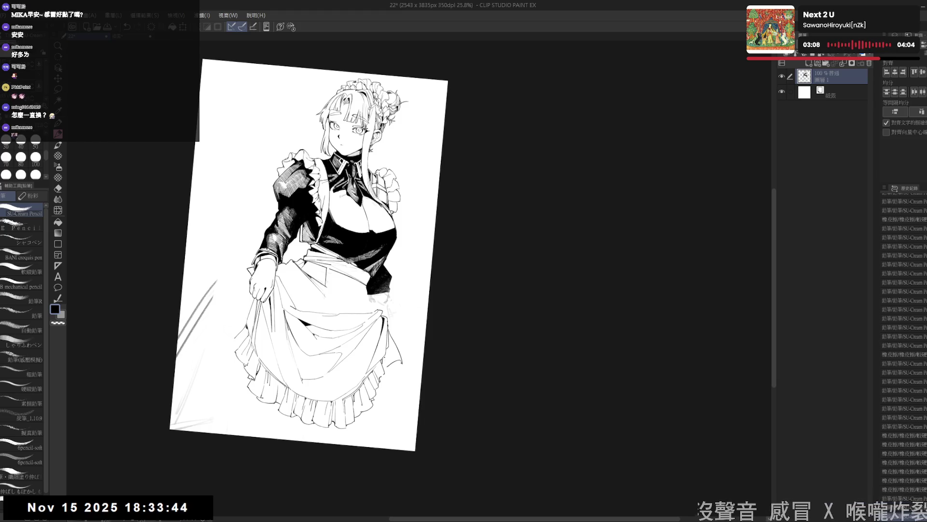
pyautogui.hotkey('ctrl', 'y')
pyautogui.hotkey('ctrl', 'y')
pyautogui.hotkey('ctrl', 'y')
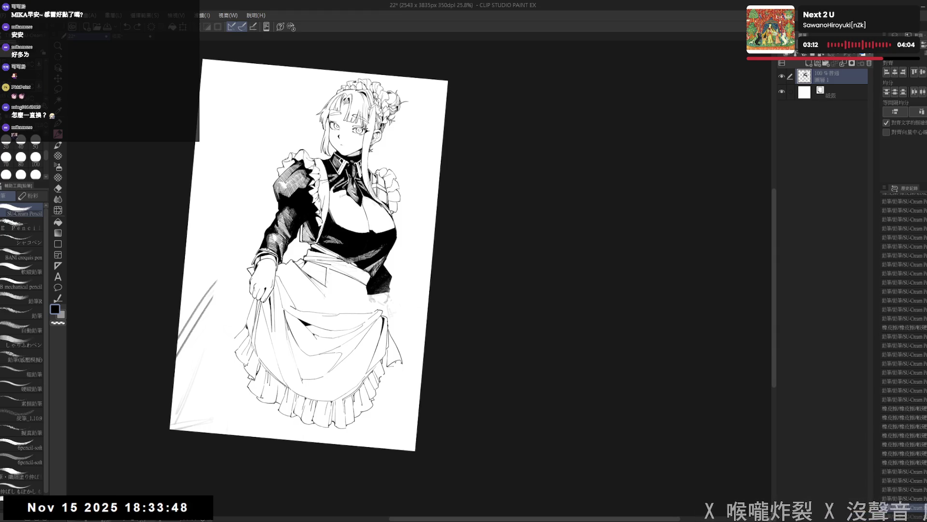
pyautogui.scroll(3, 395, 352)
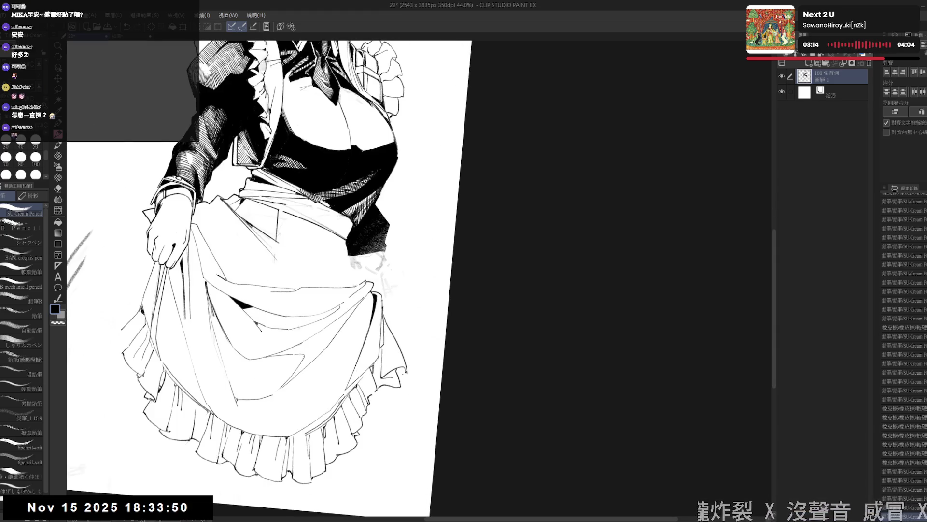
# - Straighten the view and add light pencil touches near the apron's right edge
pyautogui.press('e')
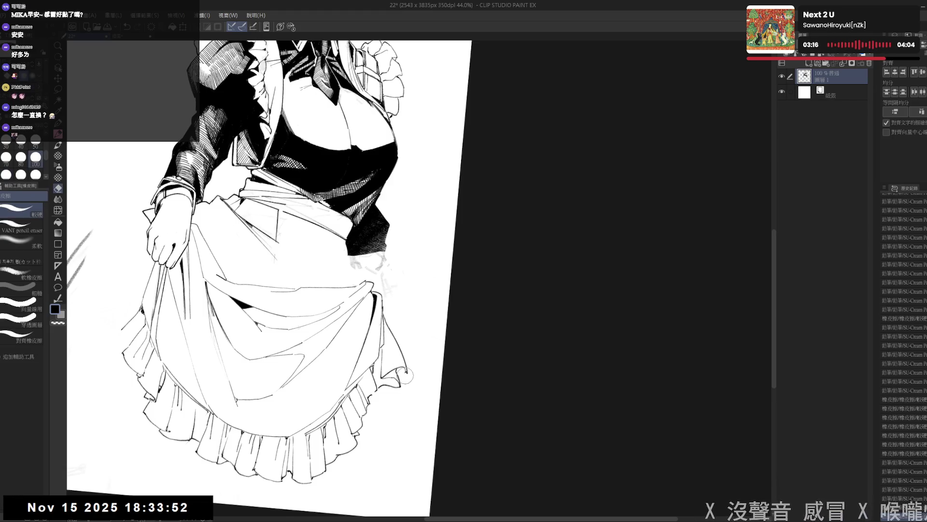
pyautogui.press('p')
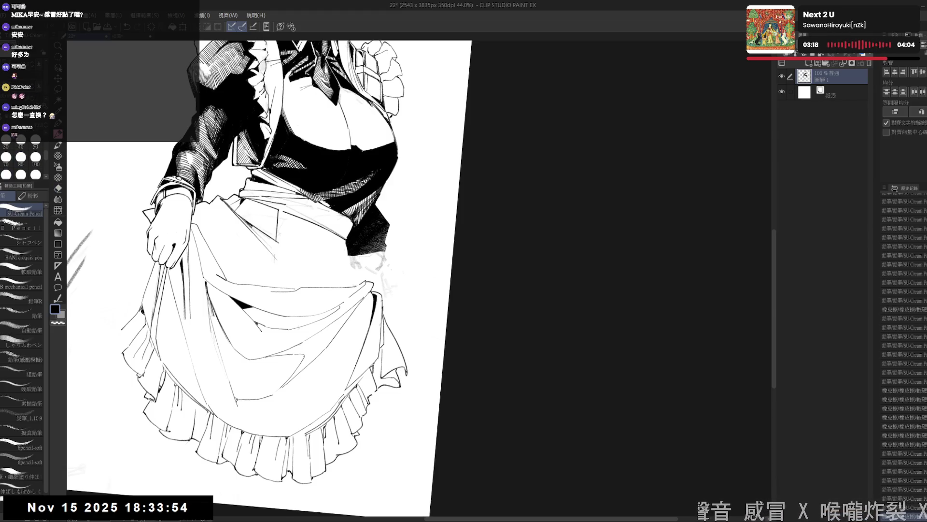
pyautogui.press('r')
pyautogui.moveTo(396, 350); pyautogui.dragTo(459, 408)
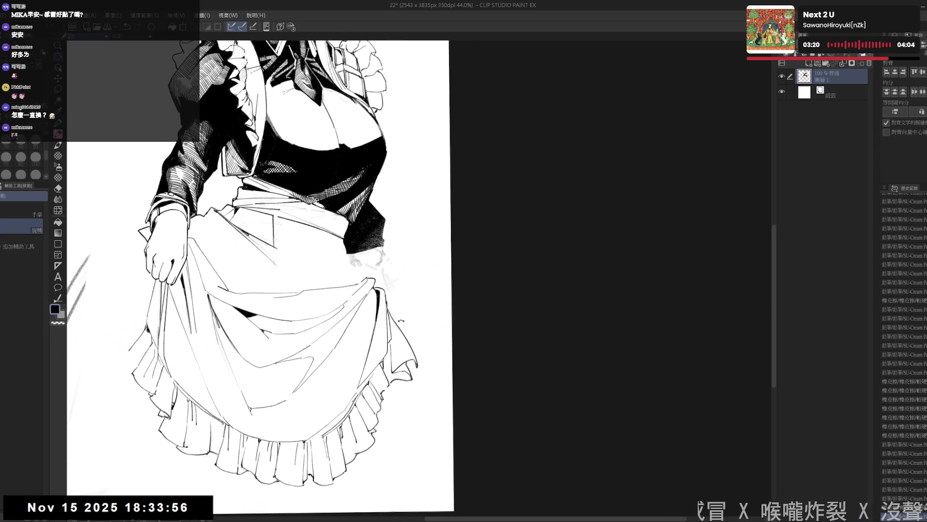
pyautogui.press('p')
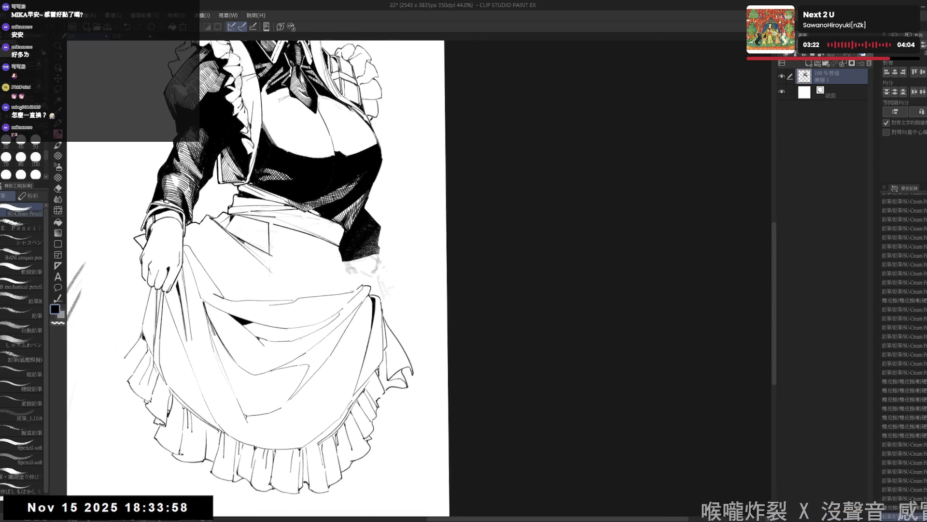
pyautogui.press('e')
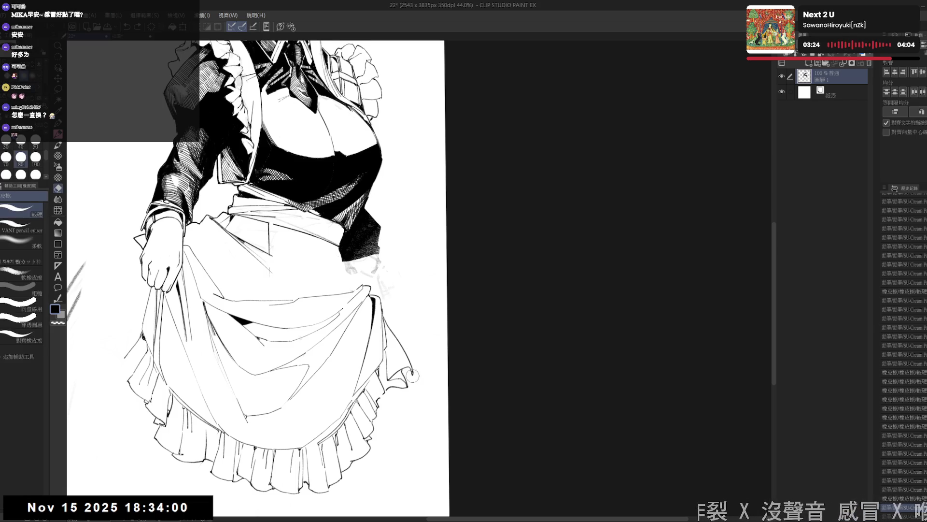
pyautogui.press('p')
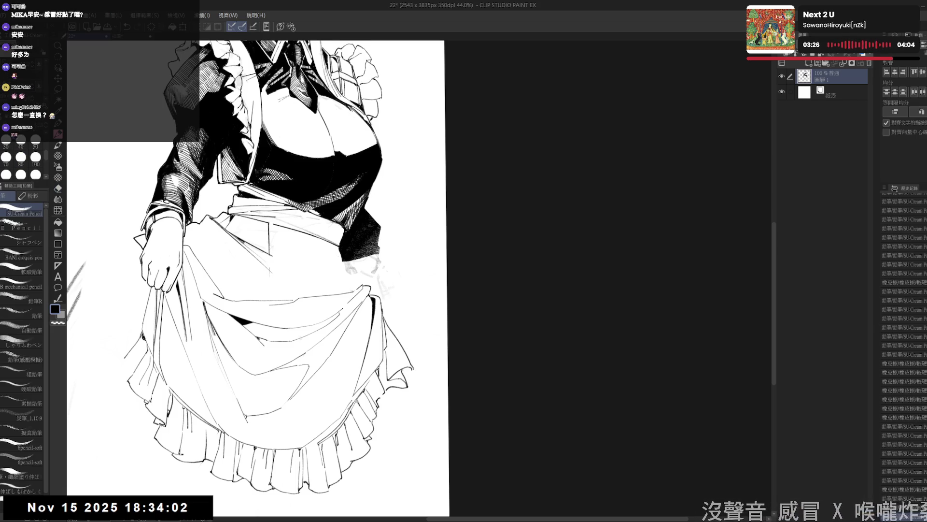
pyautogui.moveTo(388, 317); pyautogui.dragTo(391, 321)
pyautogui.moveTo(389, 317); pyautogui.dragTo(414, 340)
# - Take back the final stroke on the skirt's right edge
pyautogui.hotkey('ctrl', 'z')
pyautogui.press('e')
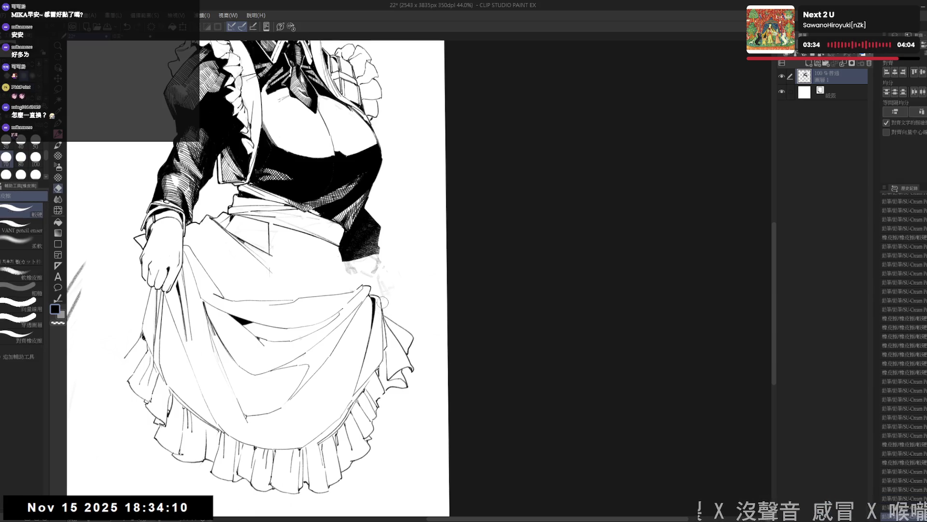
pyautogui.press('p')
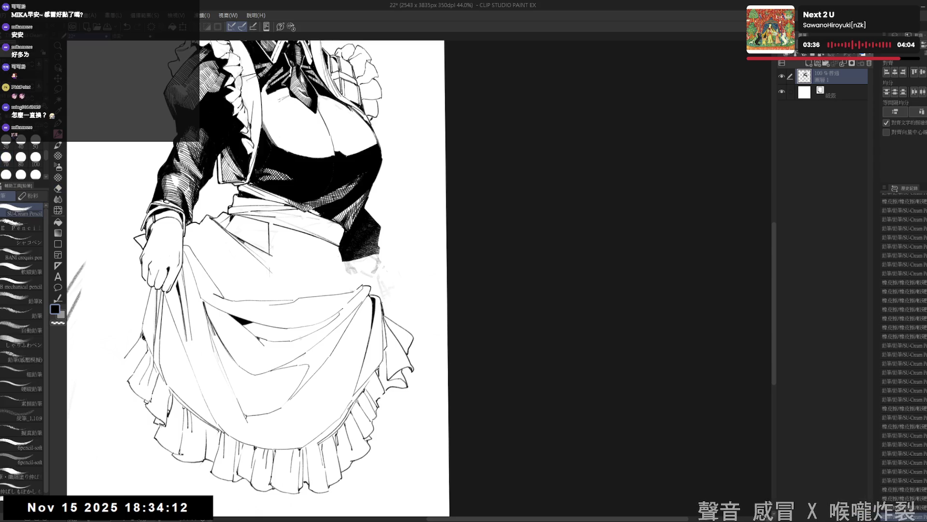
pyautogui.moveTo(395, 274); pyautogui.dragTo(399, 268)
pyautogui.scroll(-3, 395, 266)
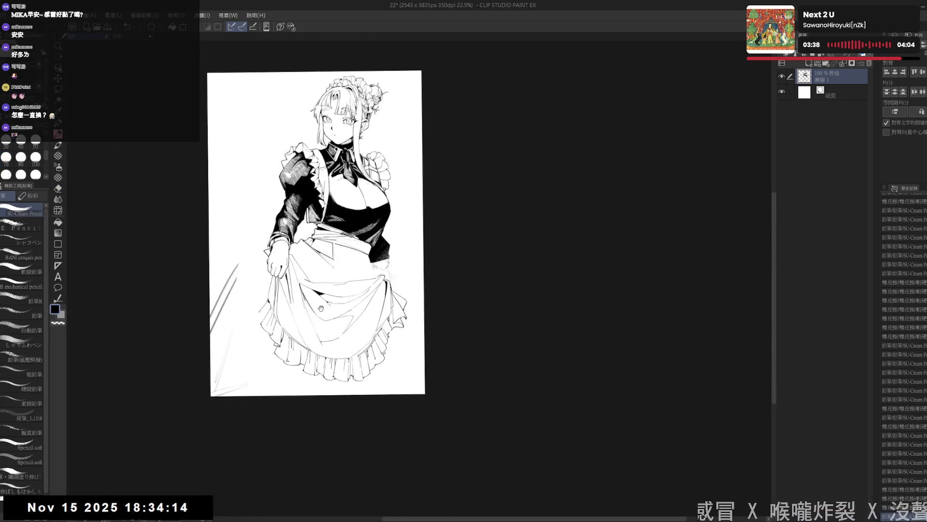
pyautogui.moveTo(325, 314); pyautogui.dragTo(226, 287)
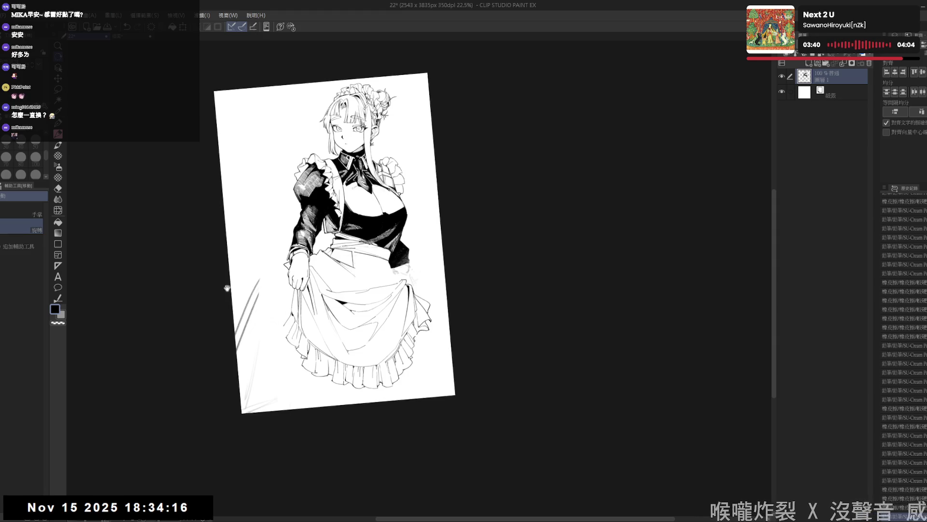
pyautogui.press('p')
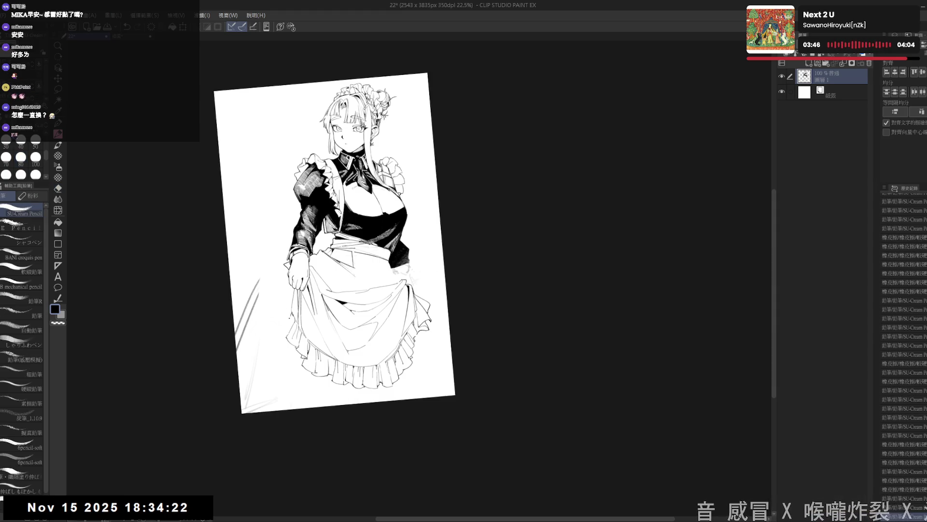
pyautogui.hotkey('ctrl', 'z')
pyautogui.moveTo(293, 319)
pyautogui.mouseDown()
pyautogui.moveTo(265, 285)
pyautogui.moveTo(292, 310)
pyautogui.moveTo(283, 320)
pyautogui.mouseUp()
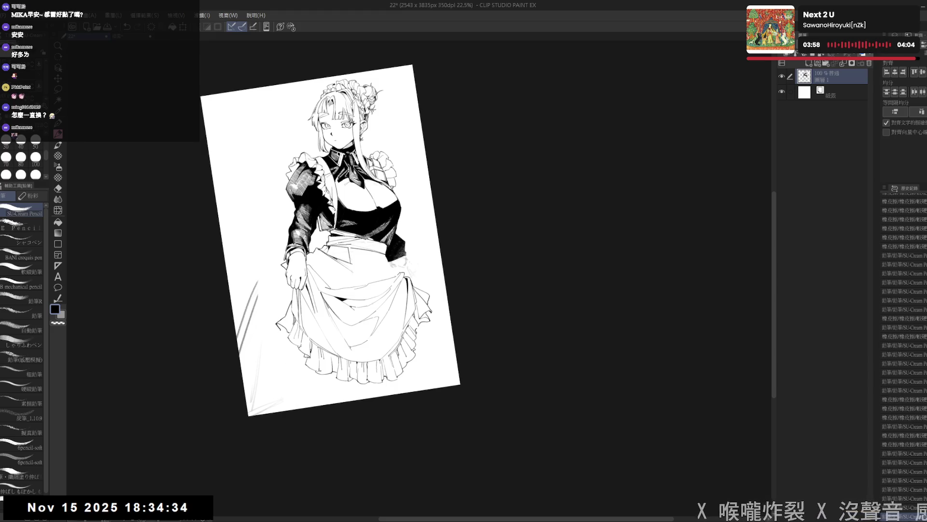
pyautogui.hotkey('ctrl', '@')
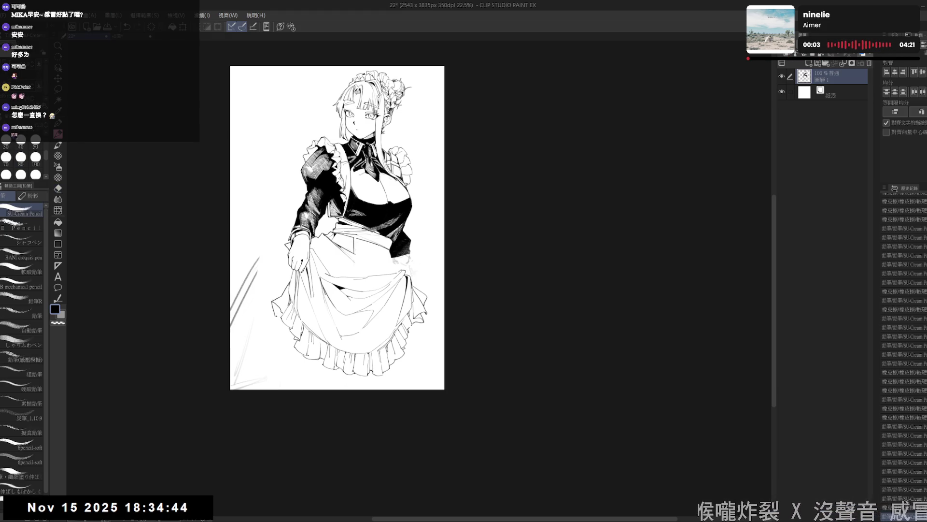
pyautogui.press('h')
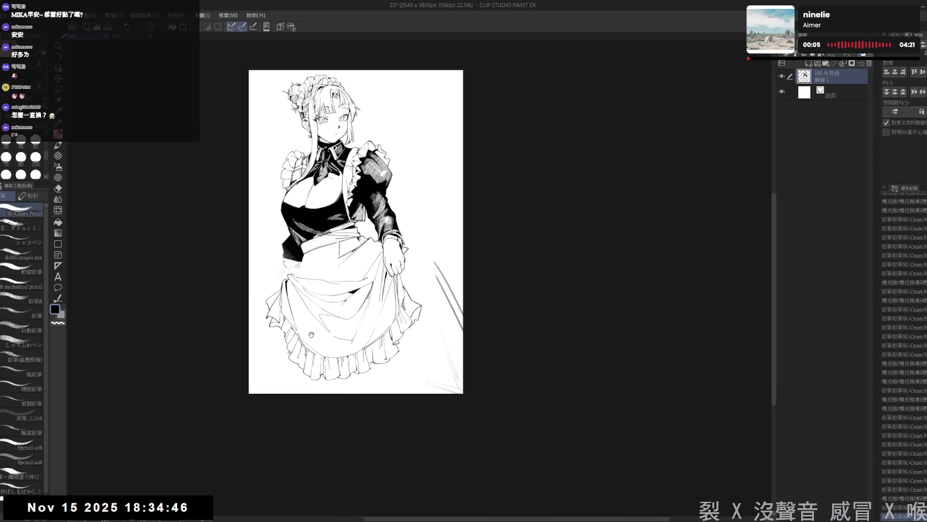
pyautogui.press('h')
pyautogui.hotkey('ctrl', '+')
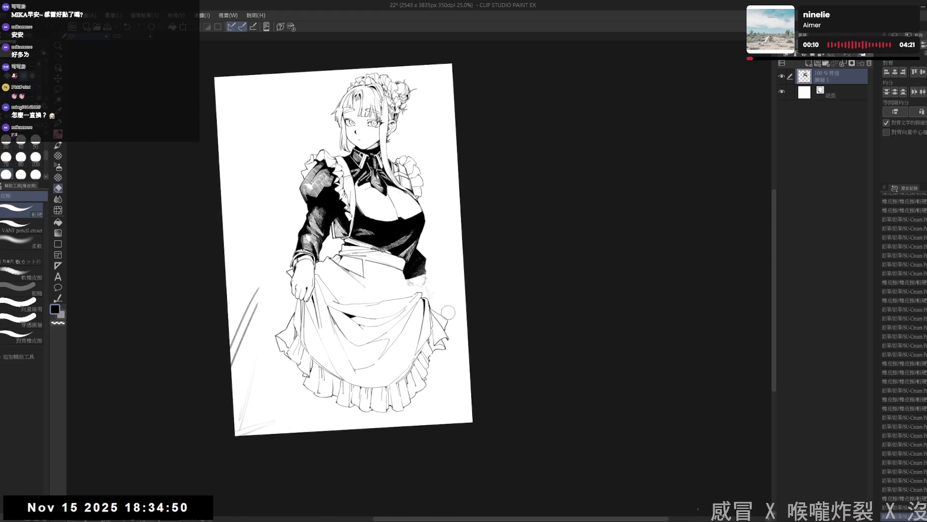
pyautogui.press('r')
pyautogui.scroll(2, 359, 358)
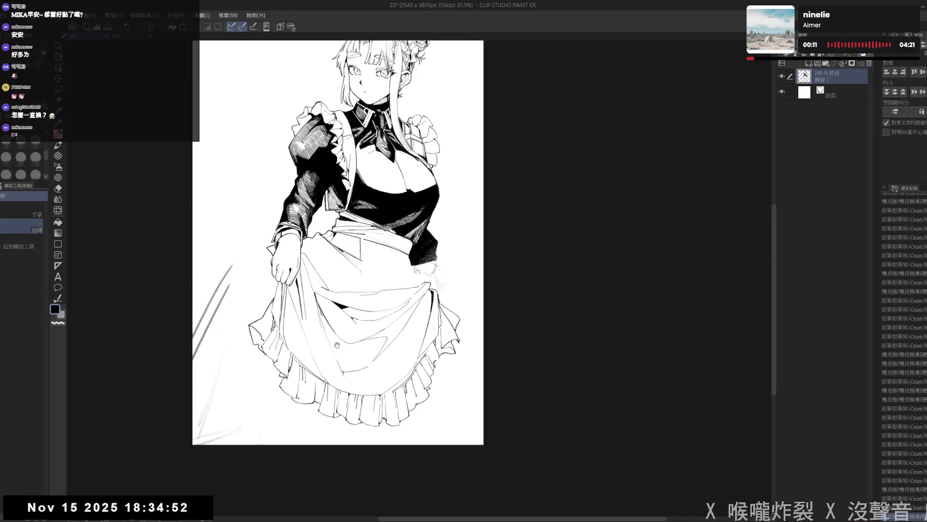
# - Tilt the view slightly, then return to the pencil and pan so the whole upright maid figure shows
pyautogui.press('e')
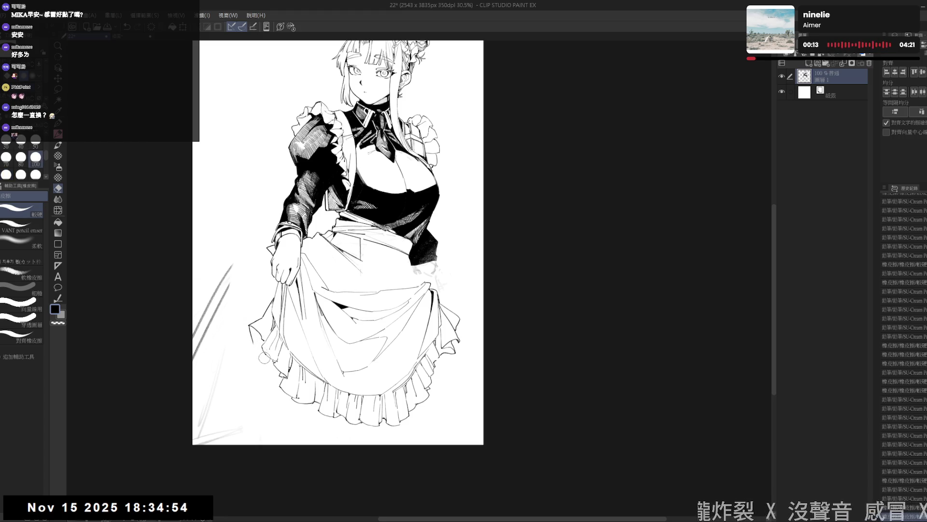
pyautogui.press('r')
pyautogui.moveTo(261, 353); pyautogui.dragTo(263, 410)
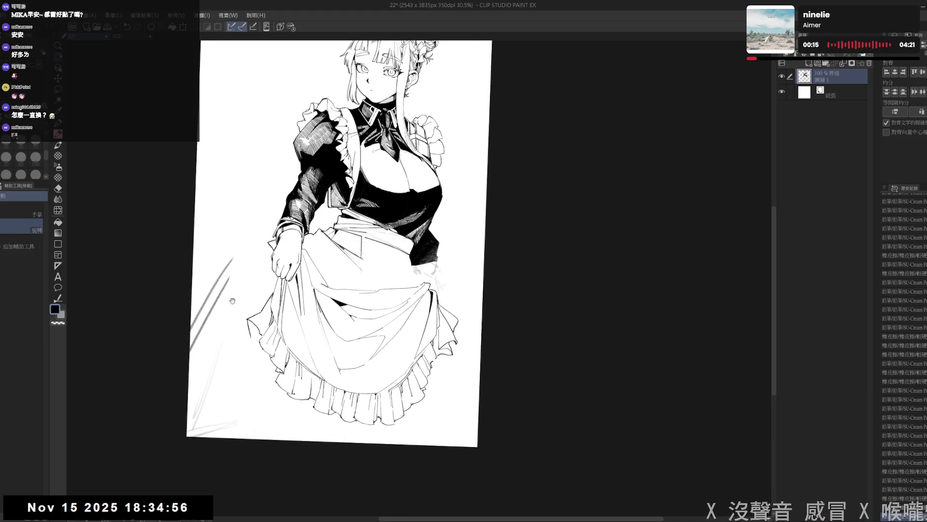
pyautogui.moveTo(265, 296); pyautogui.dragTo(262, 303)
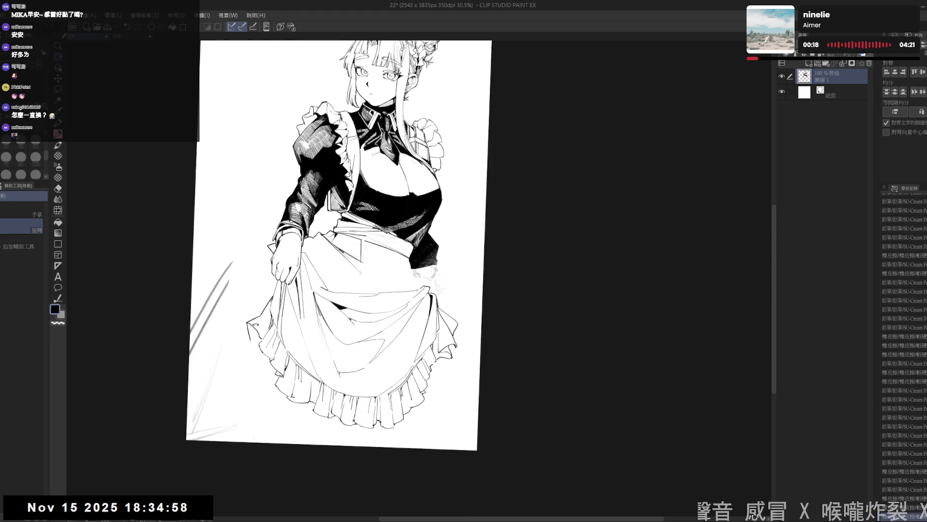
pyautogui.press('e')
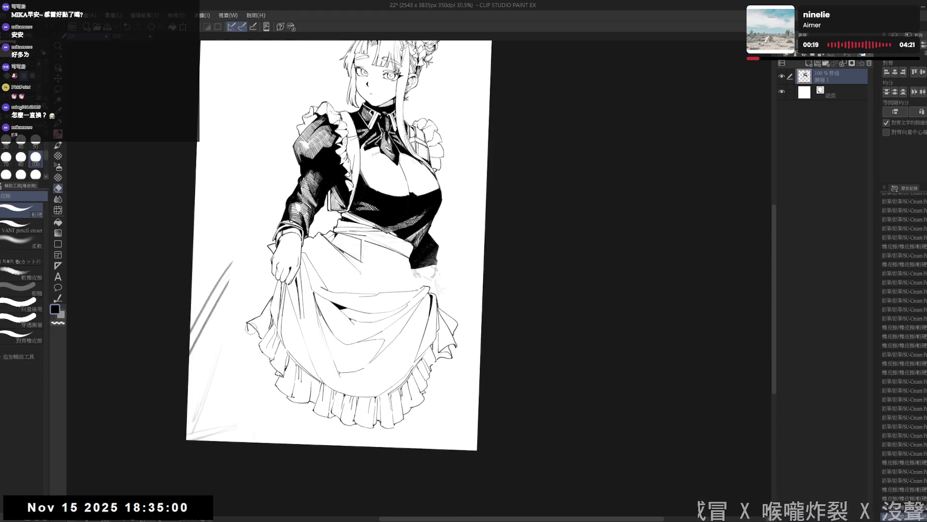
pyautogui.press('r')
pyautogui.press('p')
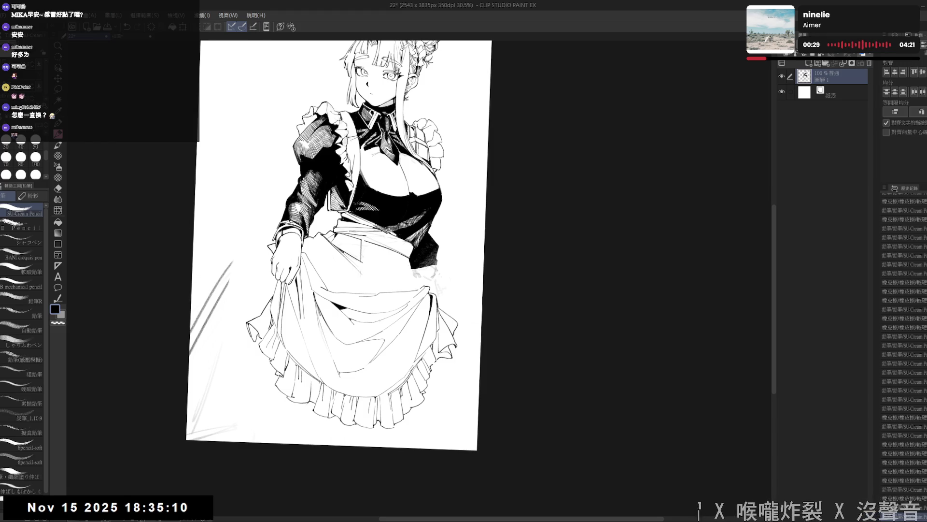
pyautogui.moveTo(332, 247); pyautogui.dragTo(316, 268)
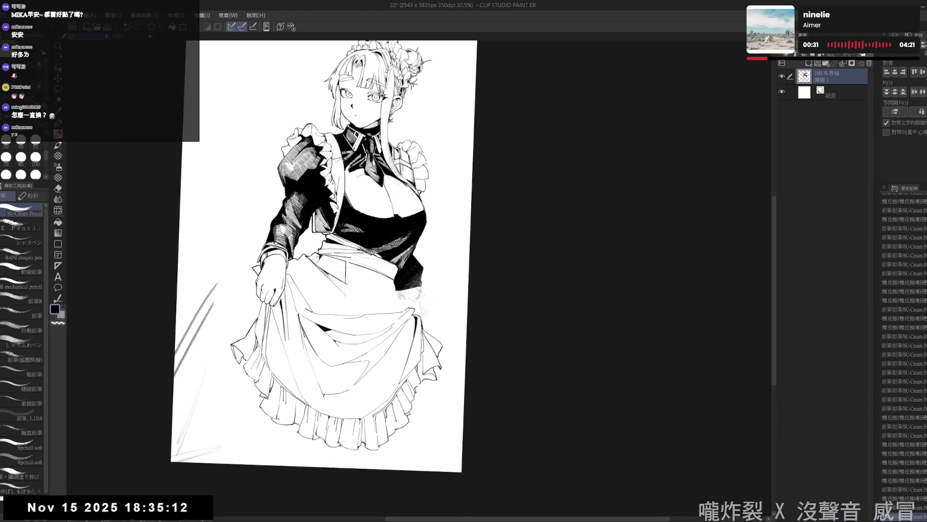
pyautogui.scroll(-2, 325, 255)
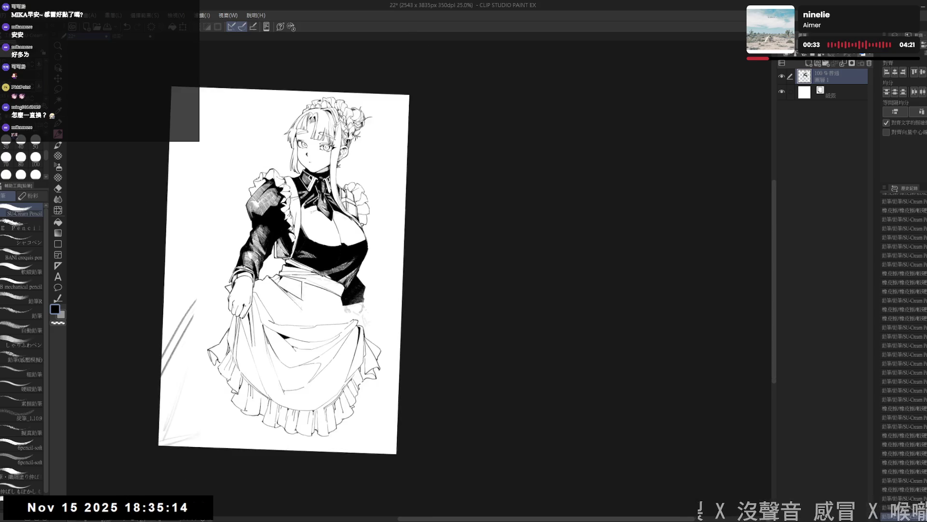
pyautogui.scroll(-2, 284, 270)
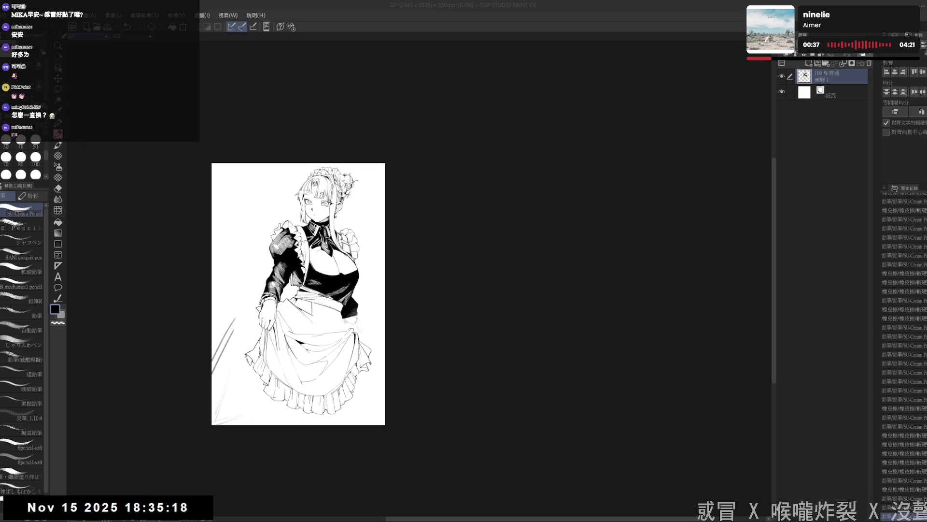
pyautogui.hotkey('alt', 'Tab')
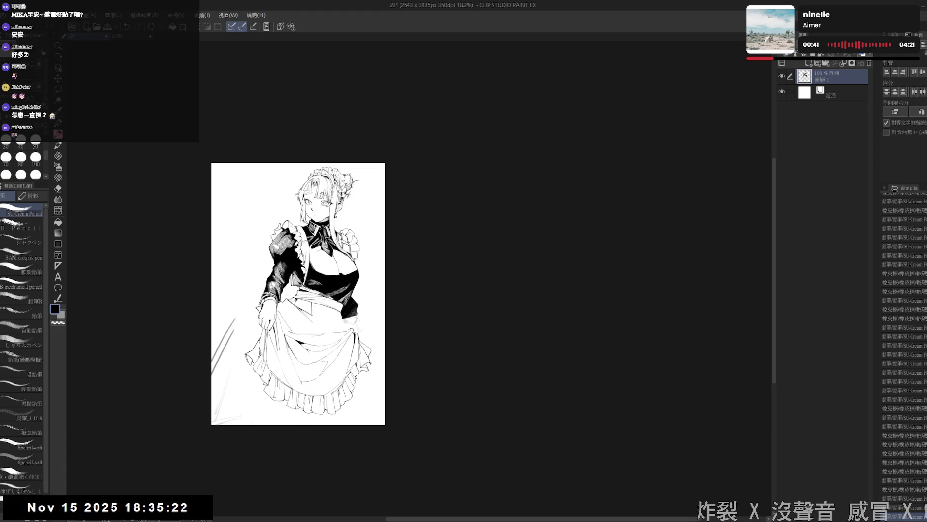
pyautogui.hotkey('alt', 'Tab')
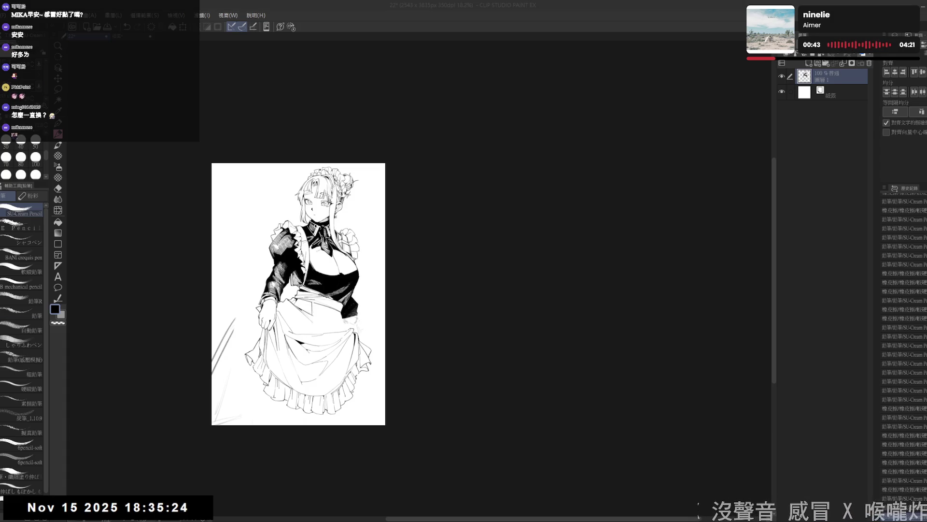
pyautogui.scroll(1, 245, 245)
pyautogui.scroll(1, 244, 246)
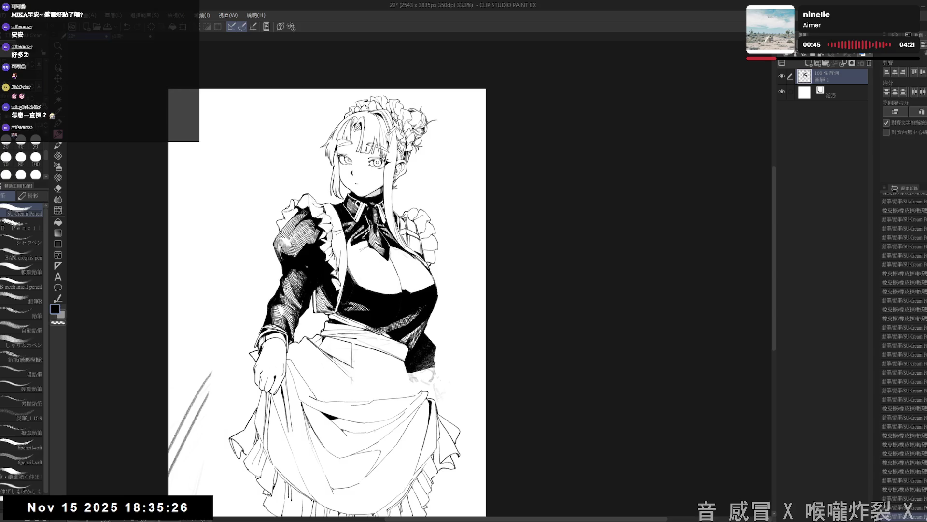
pyautogui.scroll(1, 246, 245)
pyautogui.scroll(1, 245, 244)
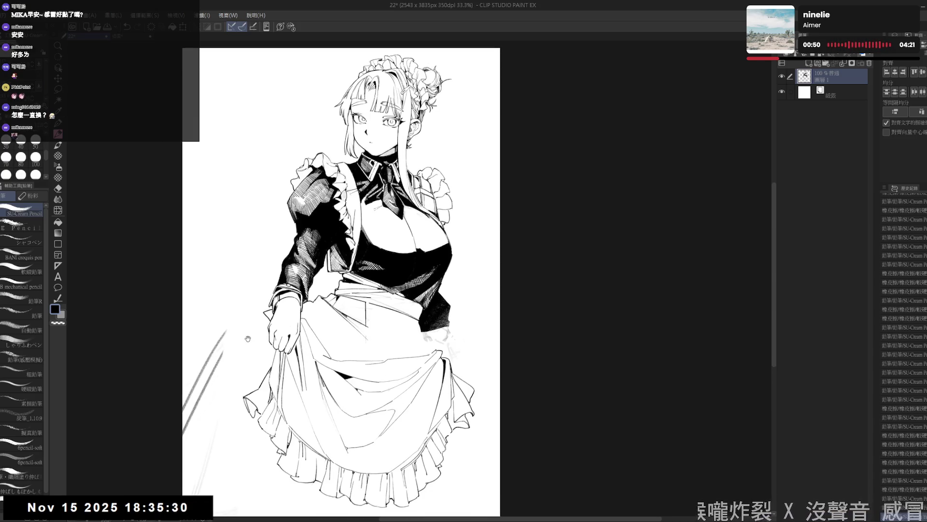
# - Erase the stray sketch lines beside the apron's right edge and set the canvas back upright
pyautogui.moveTo(346, 365)
pyautogui.mouseDown()
pyautogui.moveTo(350, 349)
pyautogui.moveTo(333, 357)
pyautogui.mouseUp()
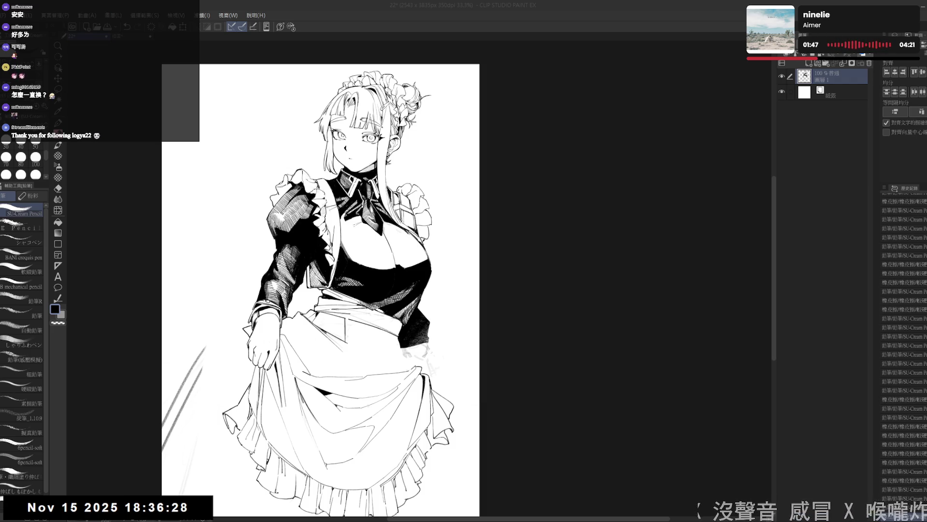
pyautogui.moveTo(399, 355)
pyautogui.mouseDown()
pyautogui.moveTo(381, 333)
pyautogui.moveTo(399, 286)
pyautogui.mouseUp()
pyautogui.press('e')
pyautogui.press('h')
pyautogui.press('e')
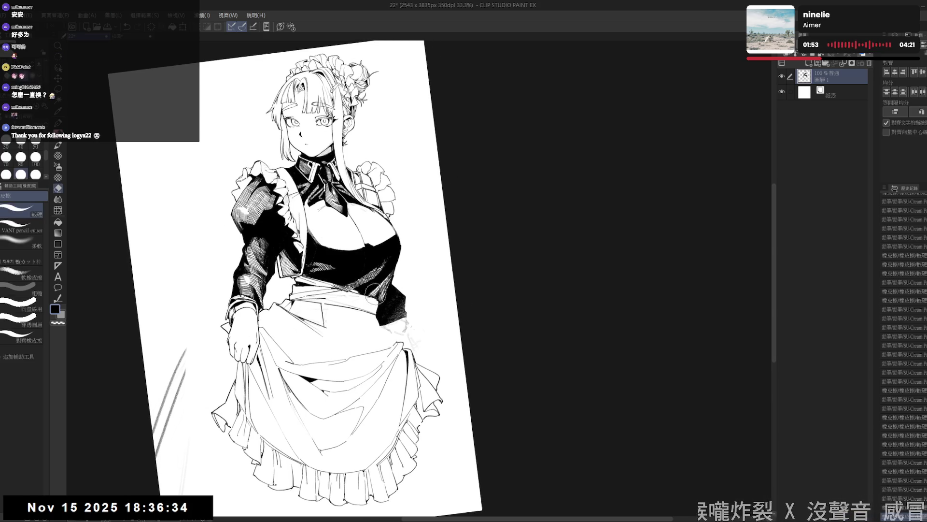
pyautogui.moveTo(398, 330); pyautogui.dragTo(434, 316)
pyautogui.press('h')
pyautogui.hotkey('ctrl', '0')
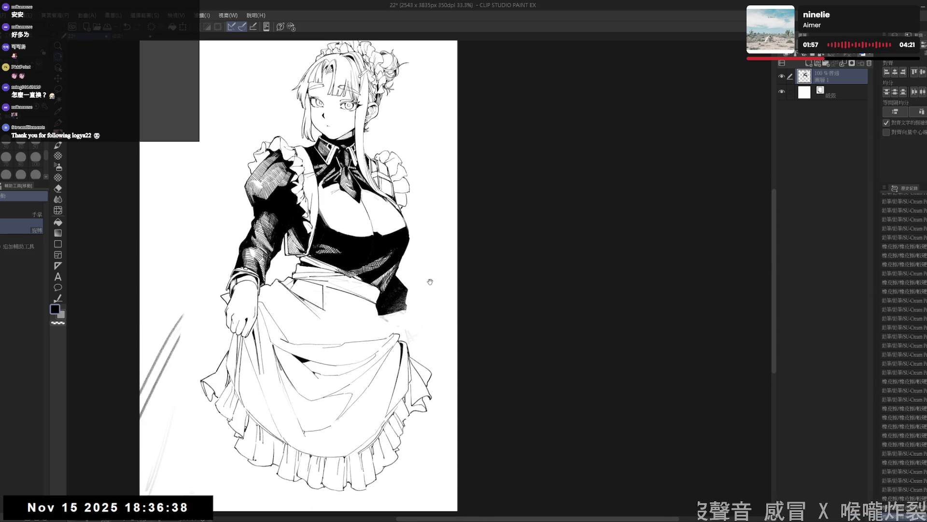
pyautogui.scroll(-1, 430, 282)
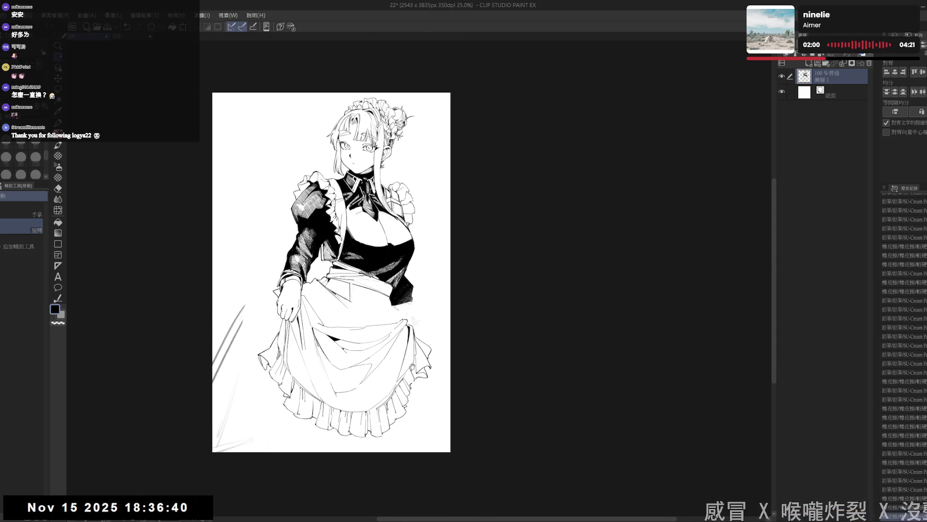
pyautogui.press('e')
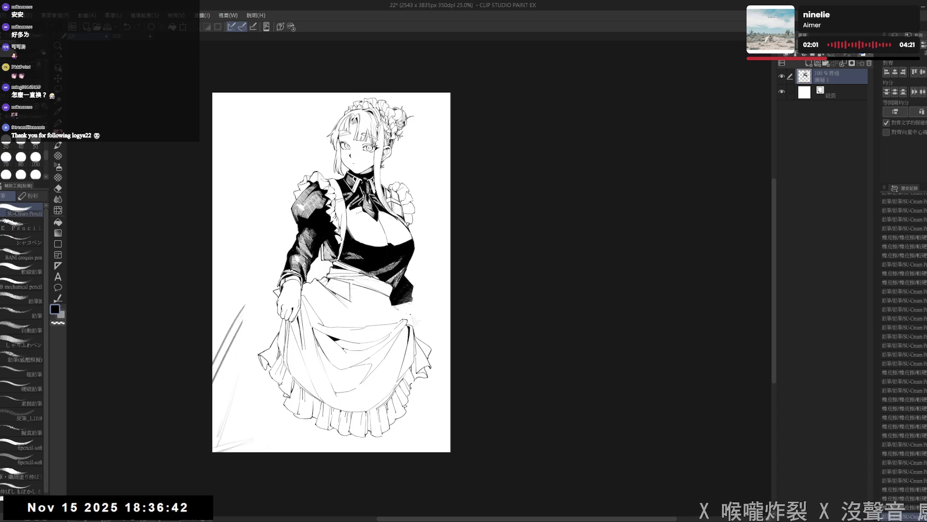
pyautogui.moveTo(403, 310); pyautogui.dragTo(376, 305)
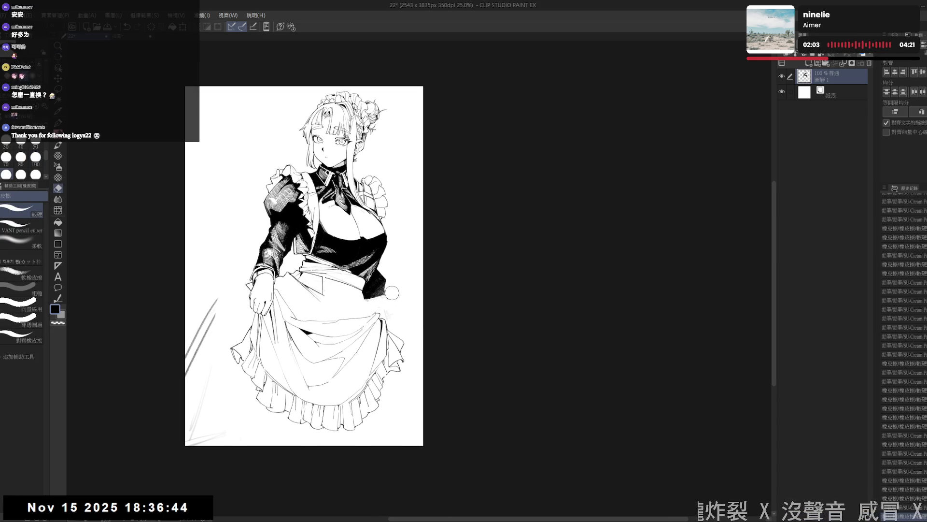
# - Test a pencil stroke at the apron's right edge, undo it, and adjust the canvas tilt for drawing
pyautogui.press('p')
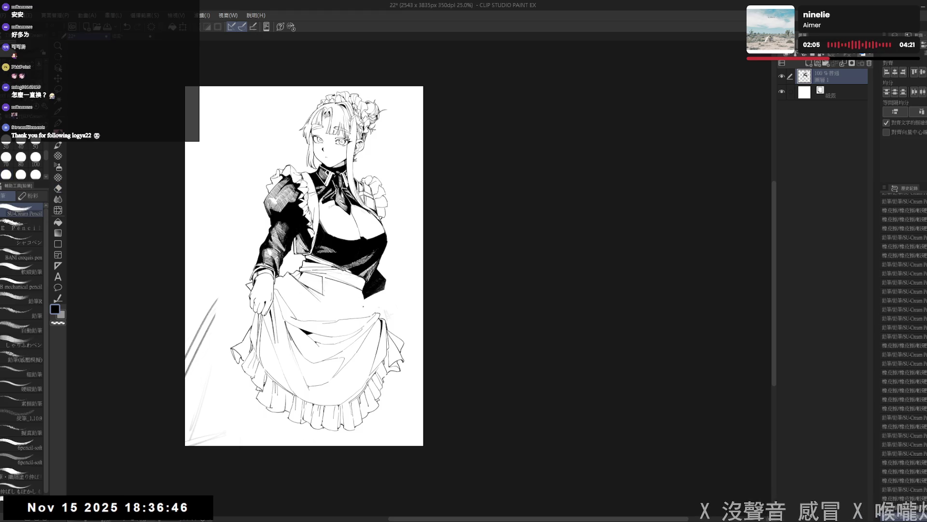
pyautogui.moveTo(365, 290); pyautogui.dragTo(377, 296)
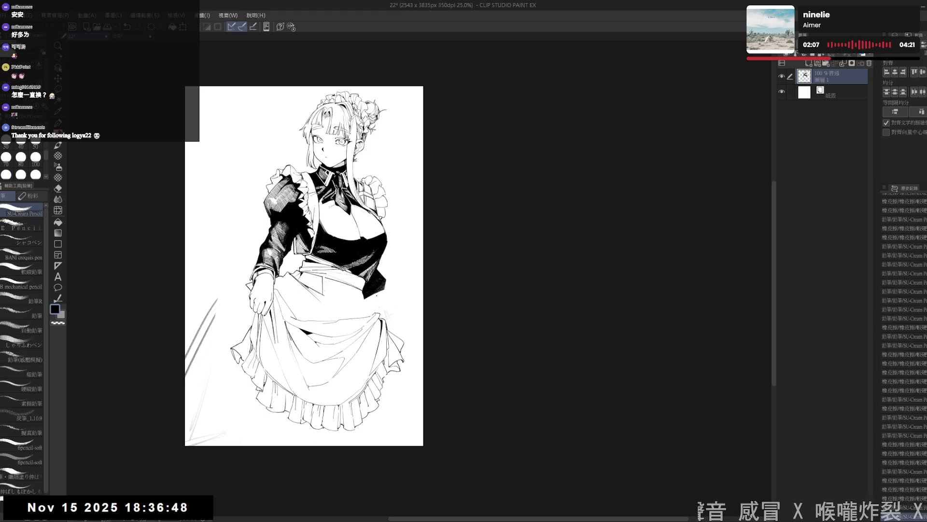
pyautogui.hotkey('ctrl', 'z')
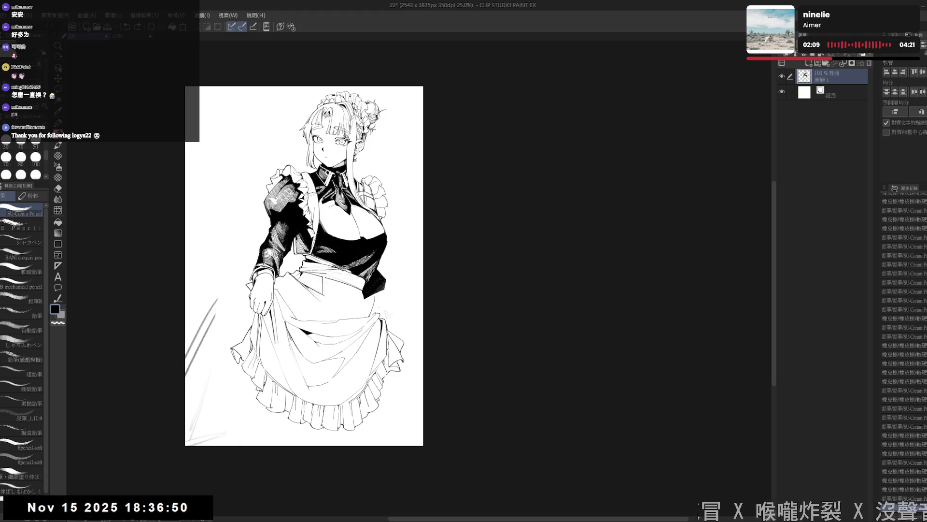
pyautogui.press('-')
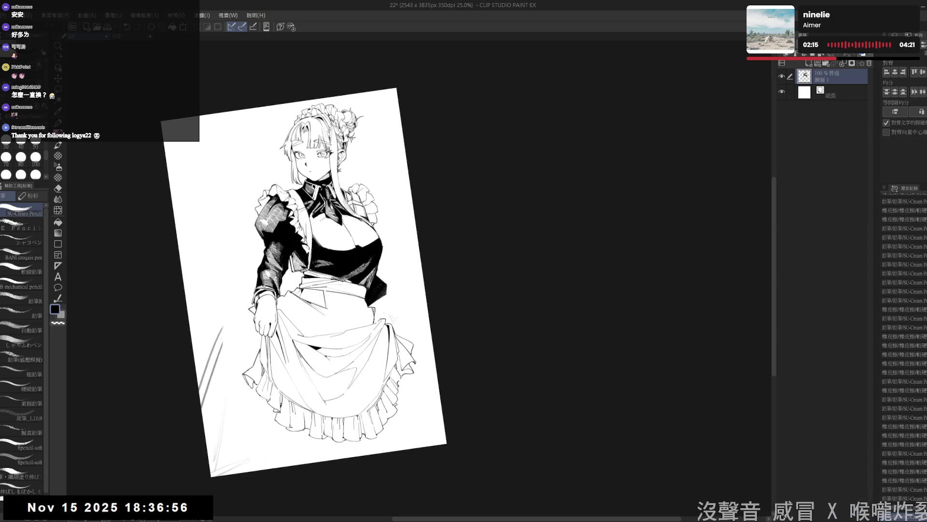
pyautogui.press('e')
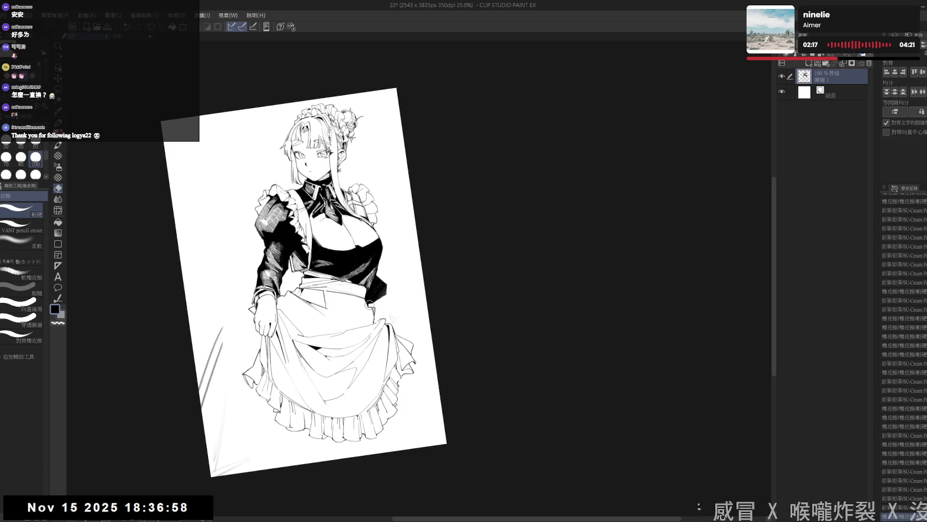
pyautogui.press('p')
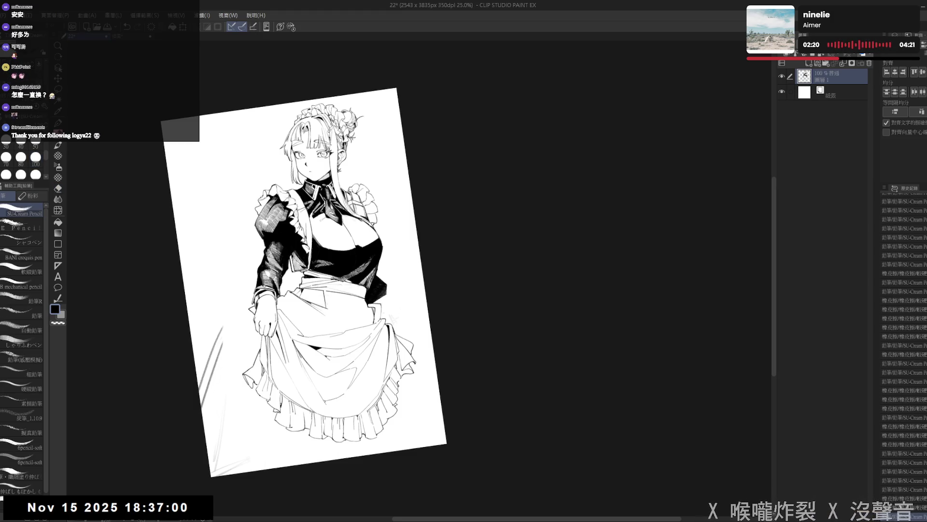
pyautogui.moveTo(305, 283); pyautogui.dragTo(319, 305)
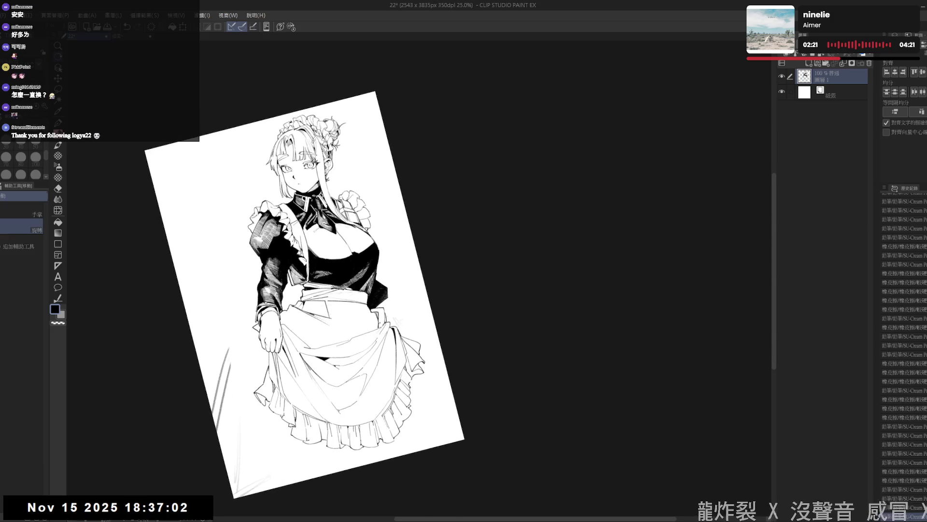
pyautogui.press('^')
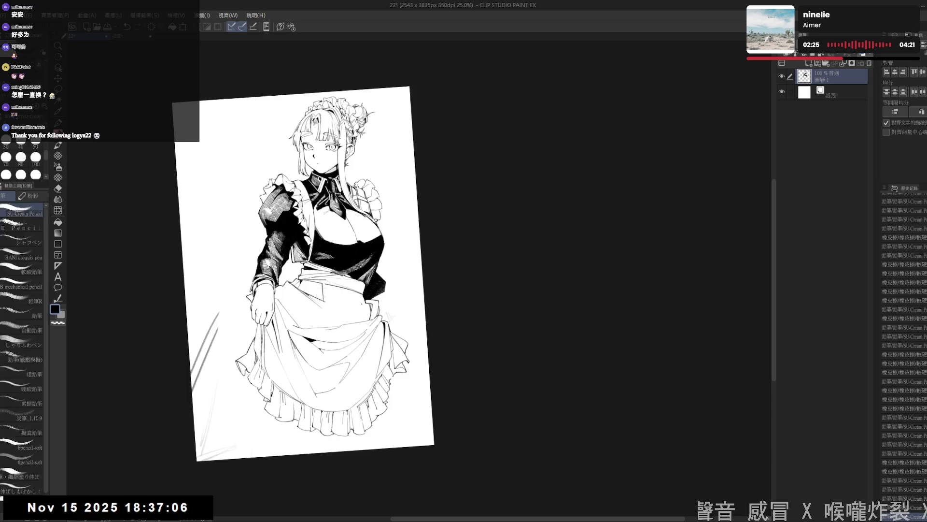
pyautogui.press('-')
pyautogui.press('-')
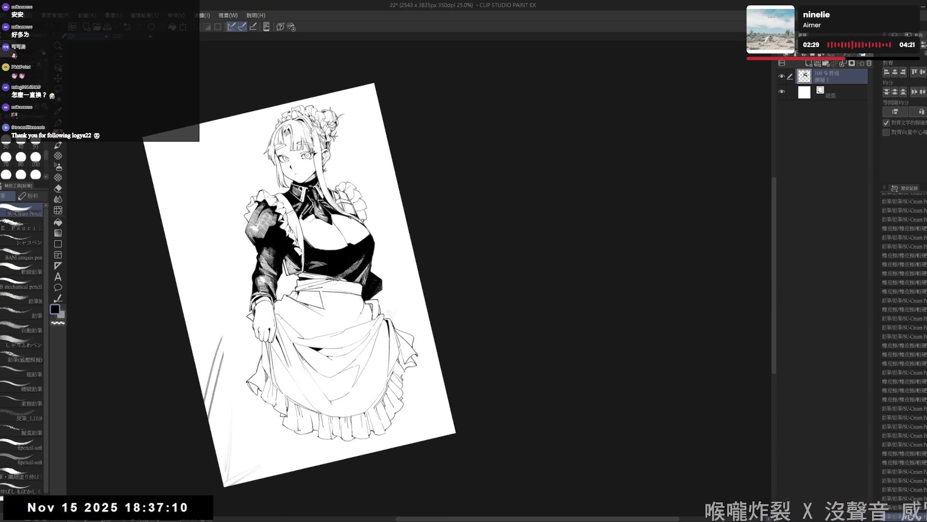
pyautogui.press('g')
pyautogui.press('p')
pyautogui.press('^')
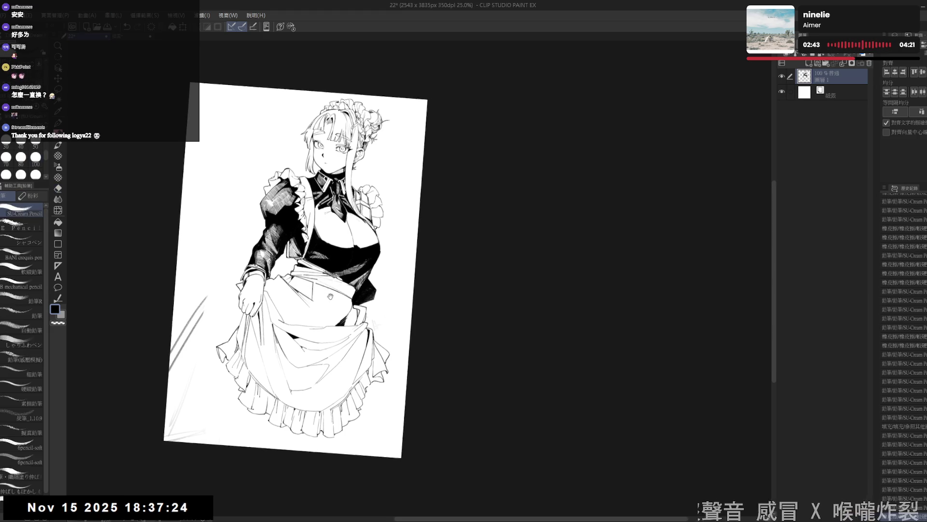
pyautogui.scroll(1, 303, 293)
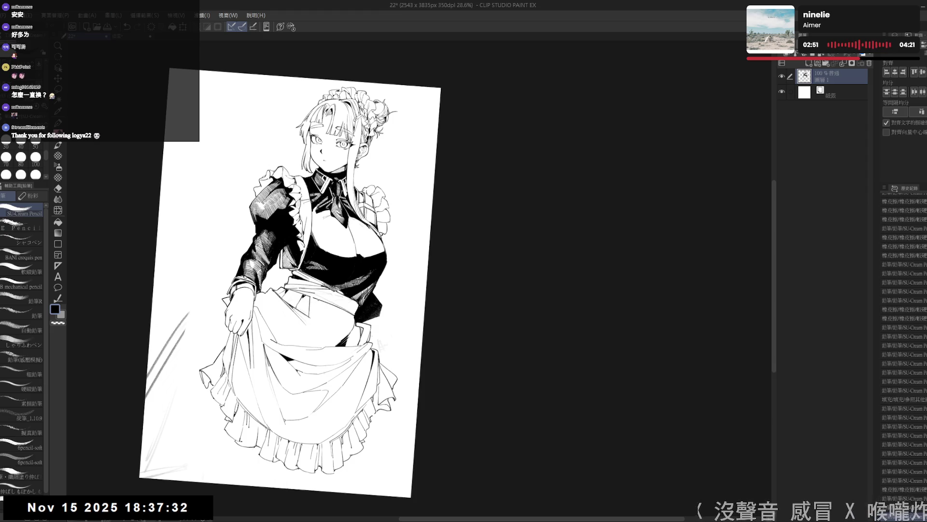
# - Add a faint pencil stroke near the apron while tilting the view and turning it back upright
pyautogui.press('e')
pyautogui.press('p')
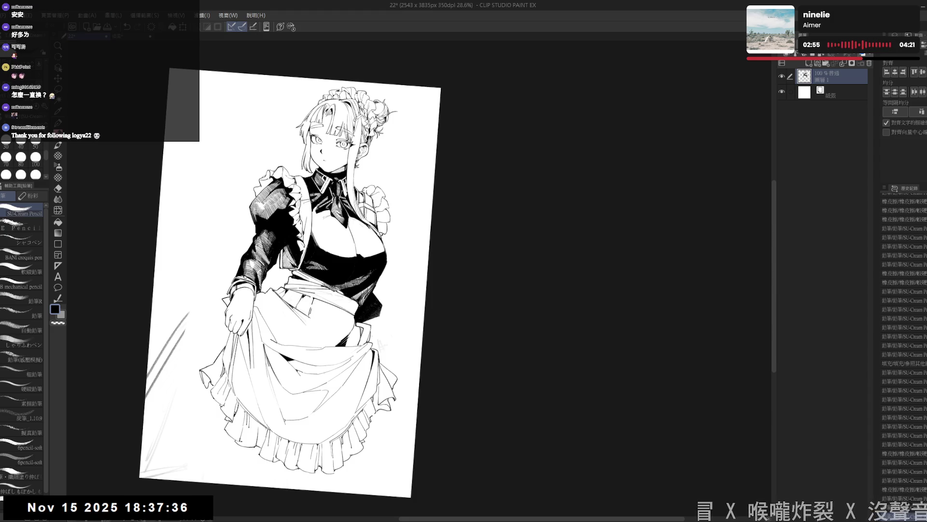
pyautogui.moveTo(290, 290); pyautogui.dragTo(279, 282)
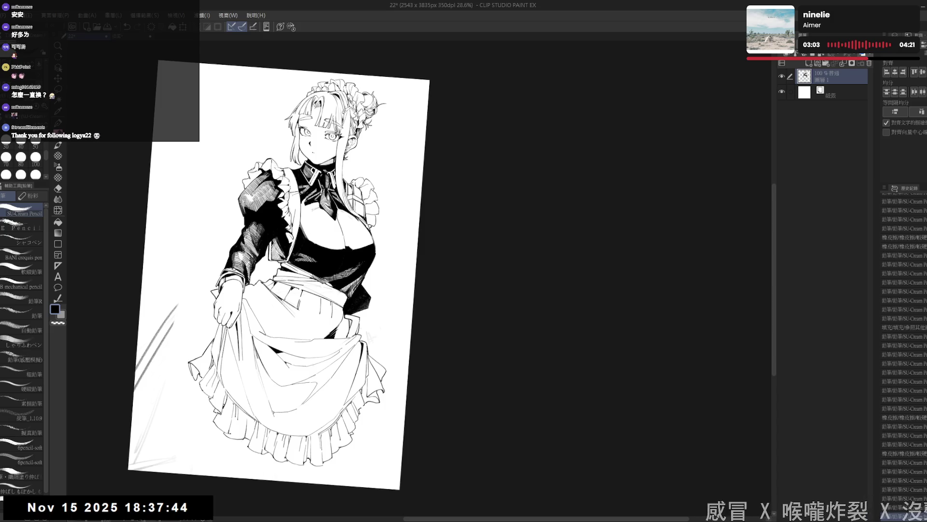
pyautogui.moveTo(291, 217); pyautogui.dragTo(323, 253)
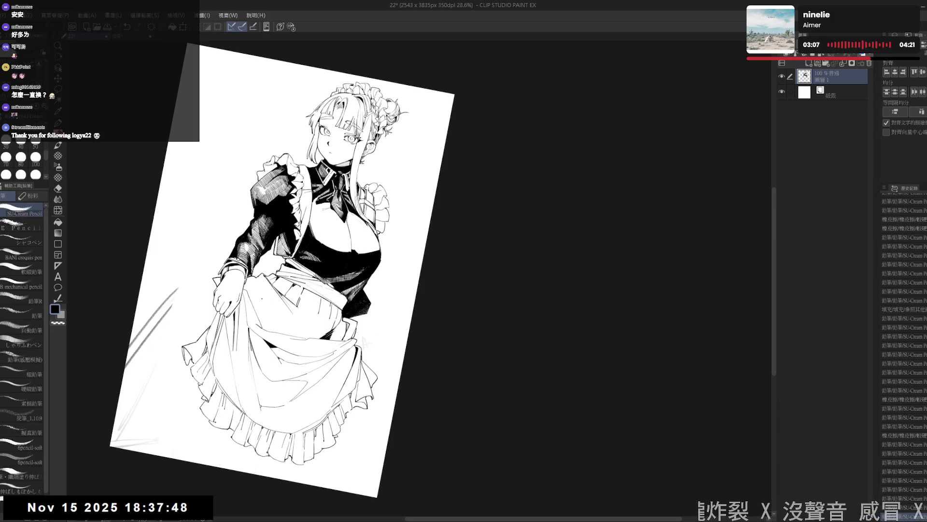
pyautogui.moveTo(251, 297); pyautogui.dragTo(281, 323)
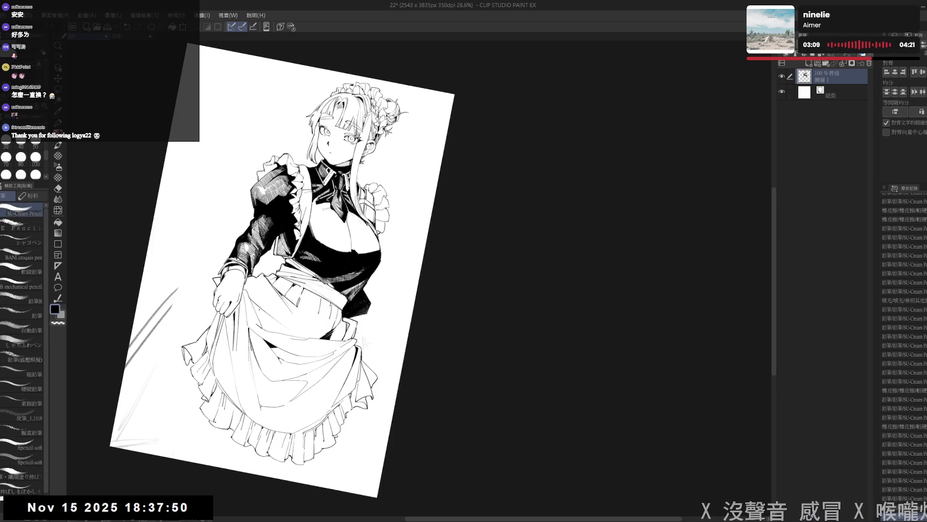
pyautogui.moveTo(326, 218); pyautogui.dragTo(275, 239)
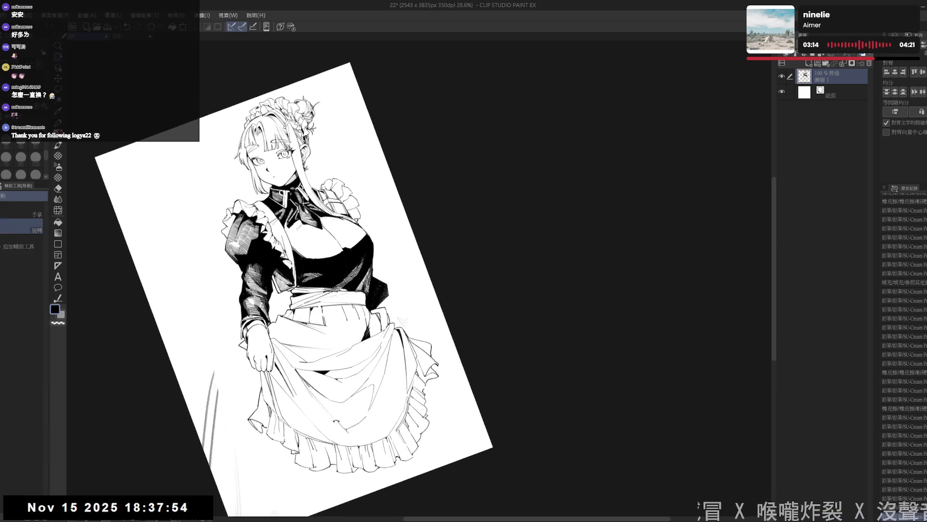
pyautogui.moveTo(327, 253); pyautogui.dragTo(290, 276)
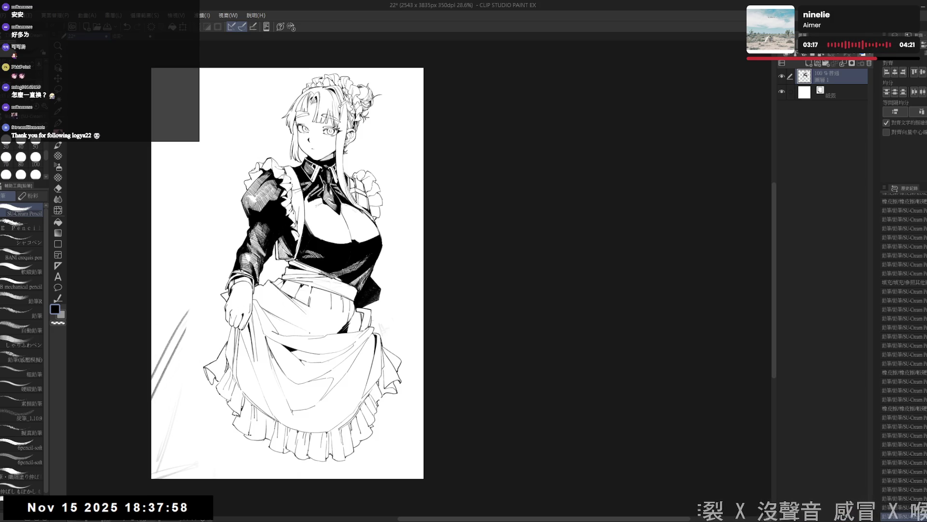
pyautogui.scroll(-1, 290, 276)
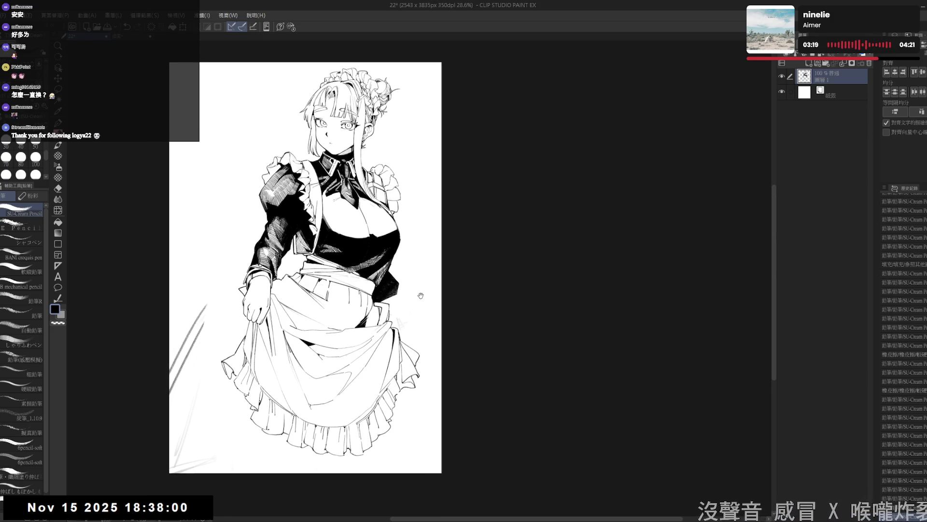
pyautogui.scroll(-1, 312, 268)
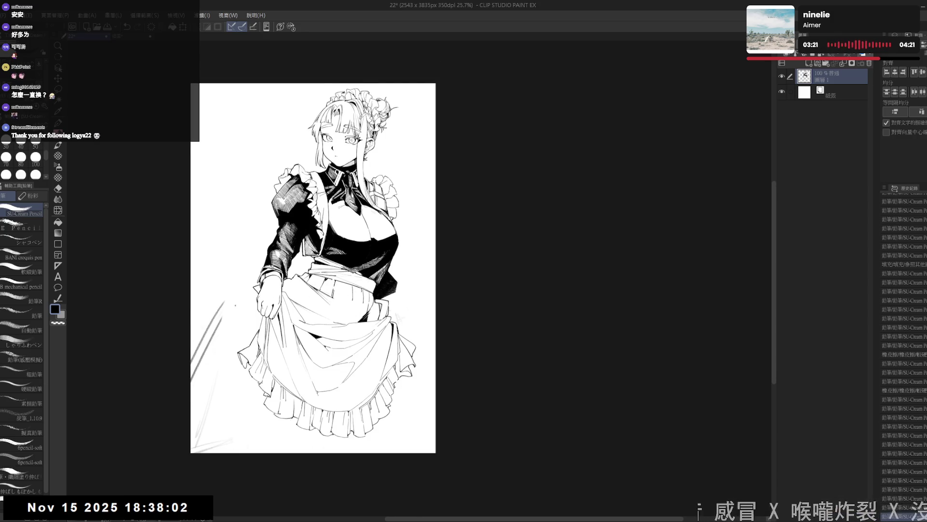
# - Erase the faint sketch lines at the lower-left edge and zoom out to frame the page
pyautogui.press('e')
pyautogui.moveTo(230, 288)
pyautogui.mouseDown()
pyautogui.moveTo(207, 303)
pyautogui.moveTo(196, 347)
pyautogui.moveTo(202, 430)
pyautogui.moveTo(241, 425)
pyautogui.mouseUp()
pyautogui.press('p')
pyautogui.scroll(1, 411, 316)
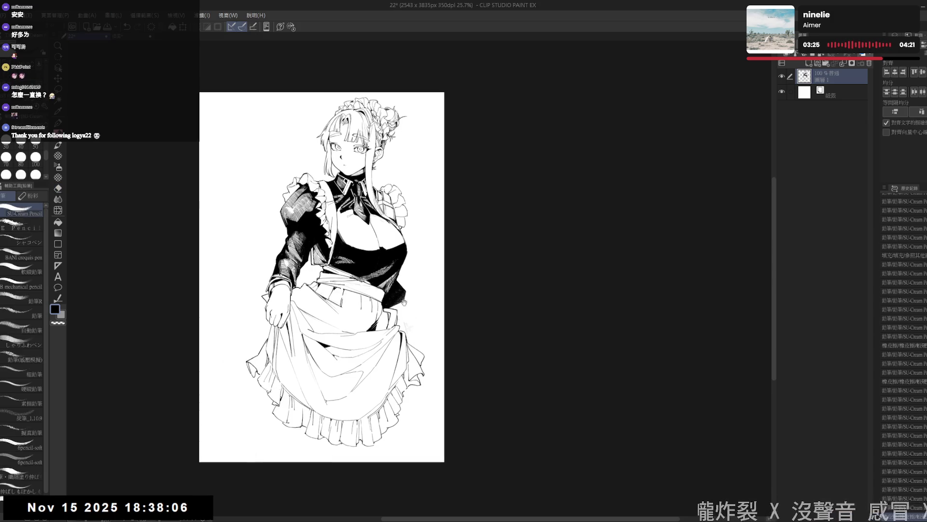
pyautogui.scroll(1, 411, 316)
pyautogui.moveTo(411, 317); pyautogui.dragTo(407, 317)
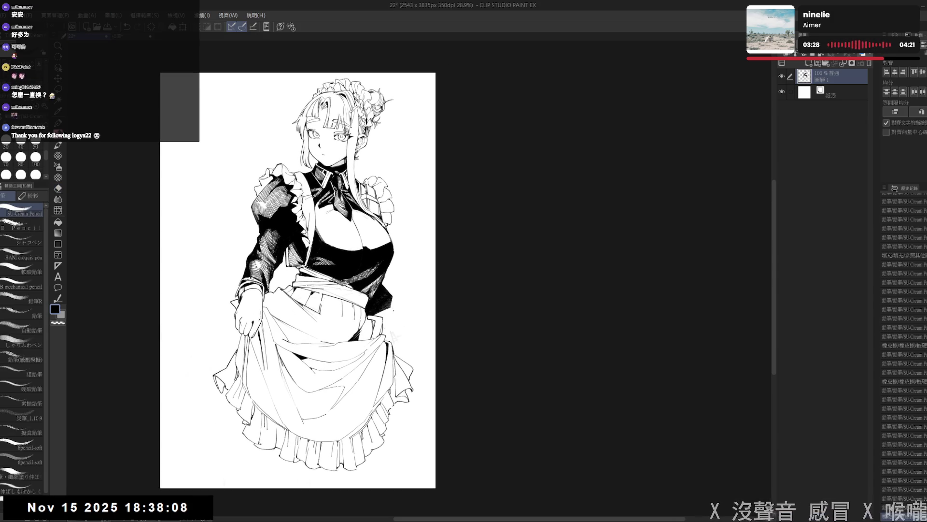
pyautogui.moveTo(445, 370); pyautogui.dragTo(455, 344)
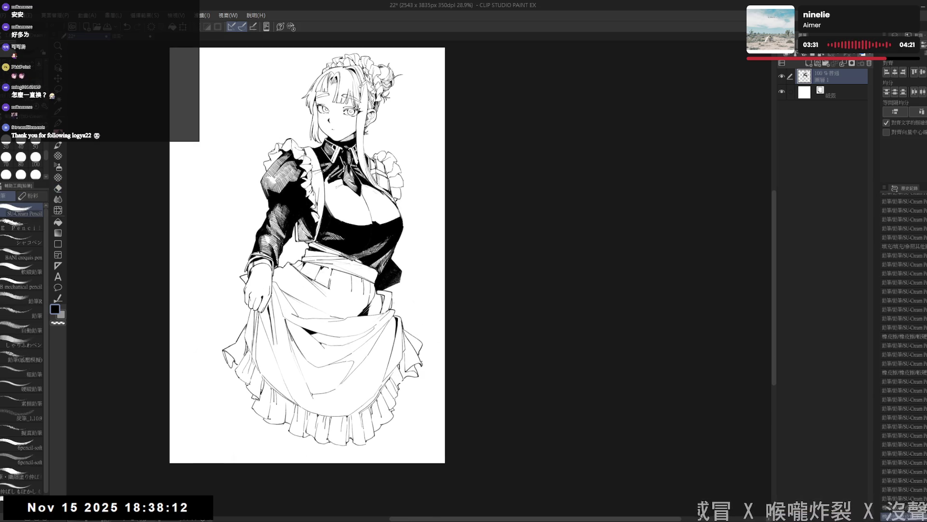
pyautogui.scroll(-1, 410, 277)
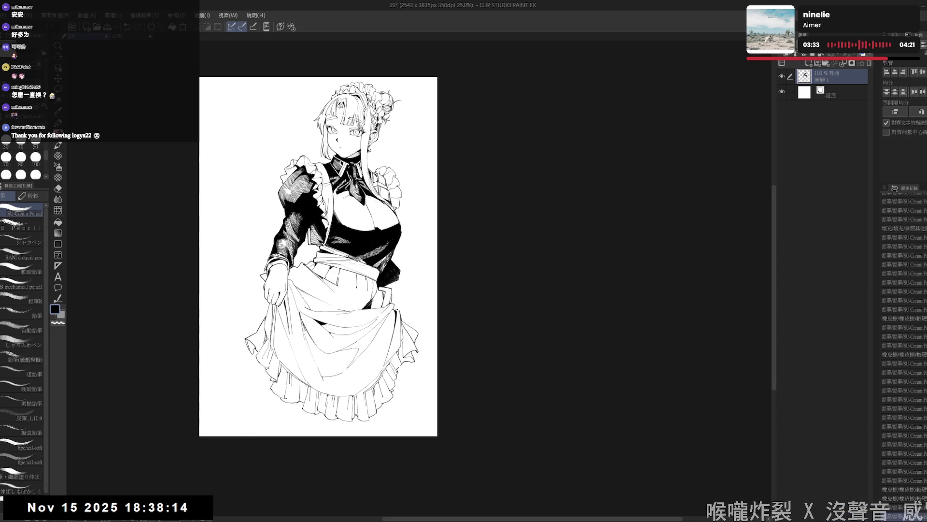
pyautogui.moveTo(409, 277); pyautogui.dragTo(187, 185)
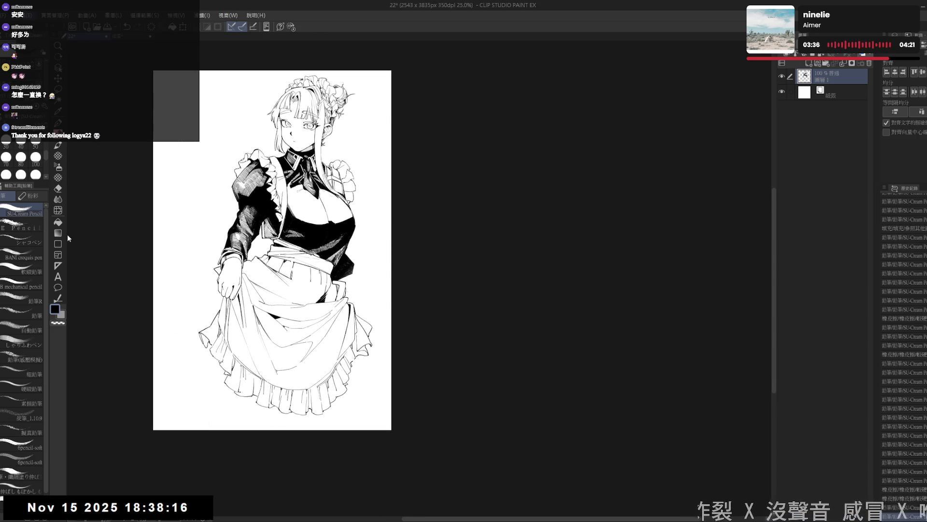
# - Start Change Canvas Size and pull the bottom edge downward to lengthen the page
pyautogui.hotkey('ctrl', 'alt', 's')
pyautogui.moveTo(312, 383); pyautogui.dragTo(307, 499)
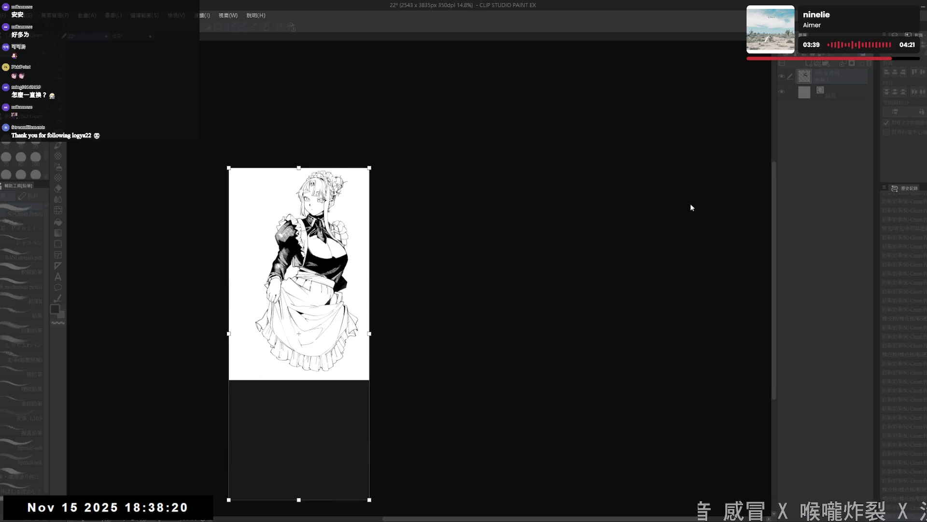
# - Confirm the taller canvas and add a small pencil stroke near the skirt in the new blank area
pyautogui.press('Return')
pyautogui.scroll(1, 690, 208)
pyautogui.scroll(1, 427, 273)
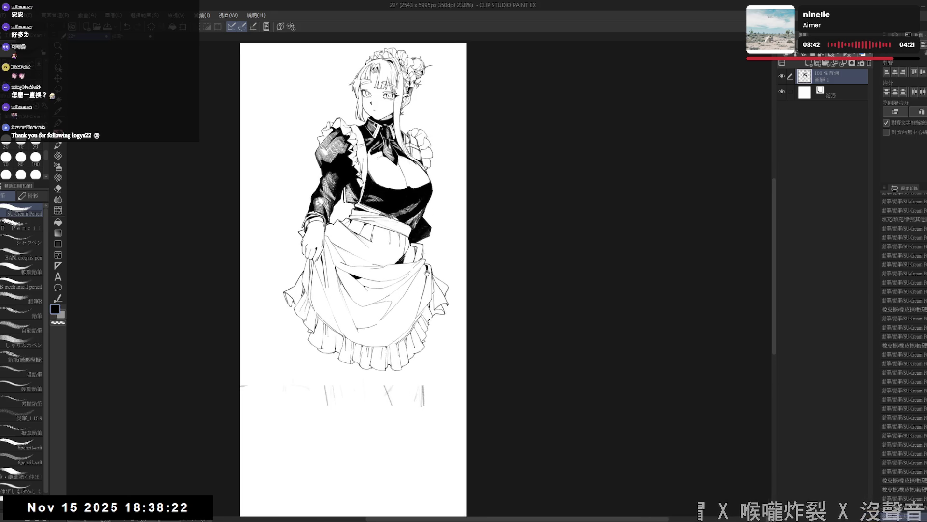
pyautogui.press('e')
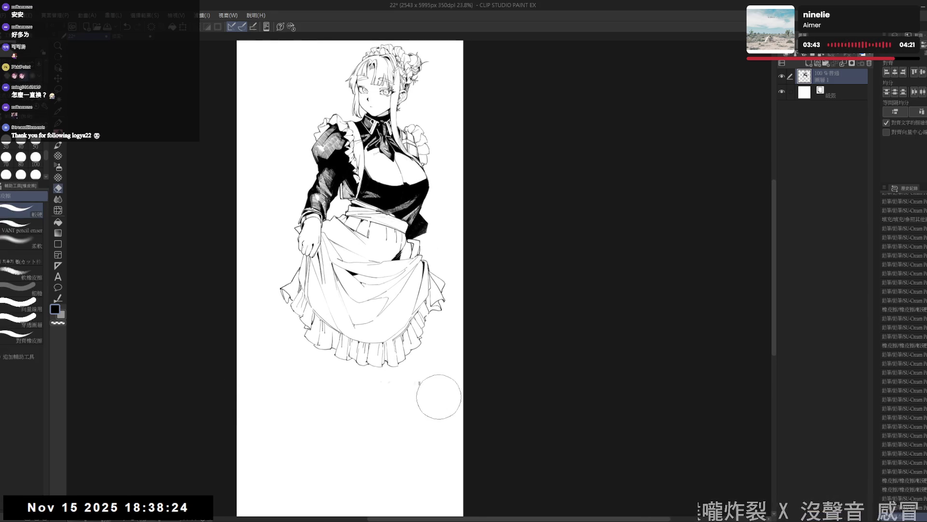
pyautogui.press('p')
pyautogui.moveTo(428, 246); pyautogui.dragTo(427, 268)
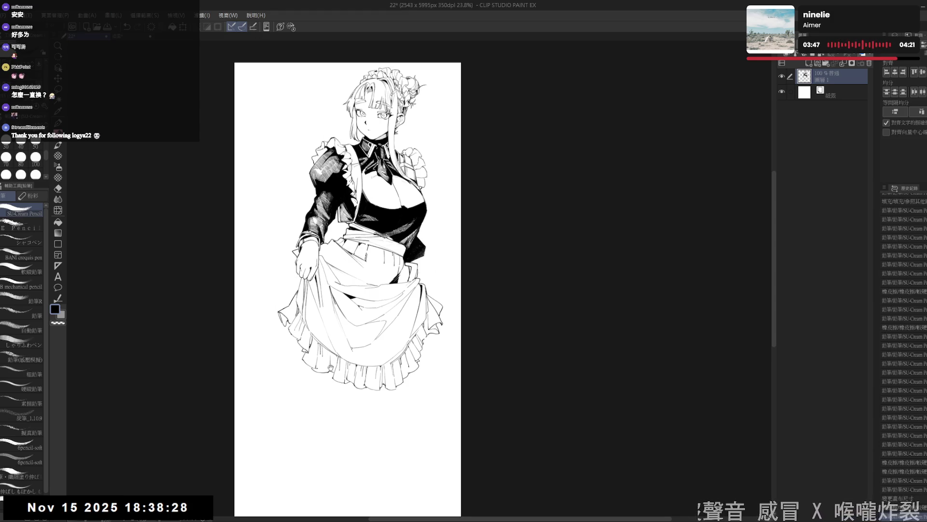
pyautogui.moveTo(331, 371); pyautogui.dragTo(329, 365)
pyautogui.moveTo(284, 292); pyautogui.dragTo(280, 292)
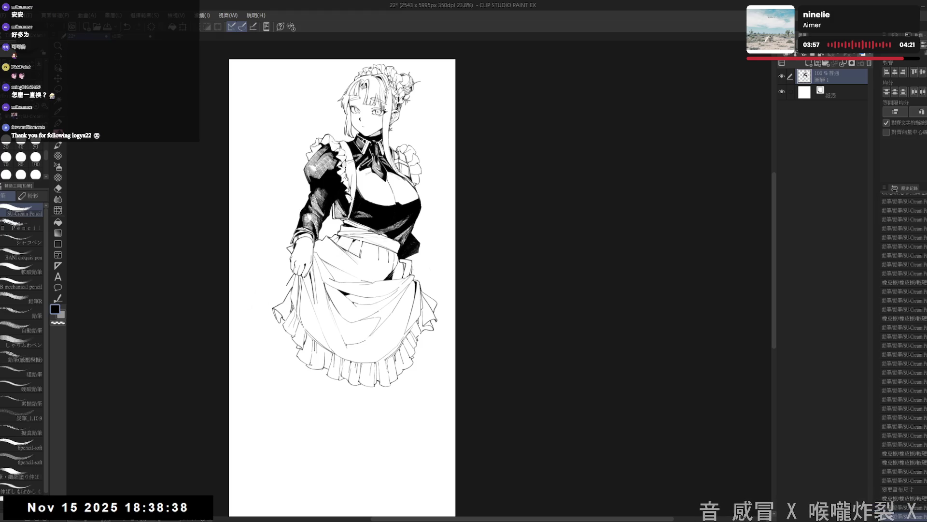
pyautogui.moveTo(290, 273); pyautogui.dragTo(283, 284)
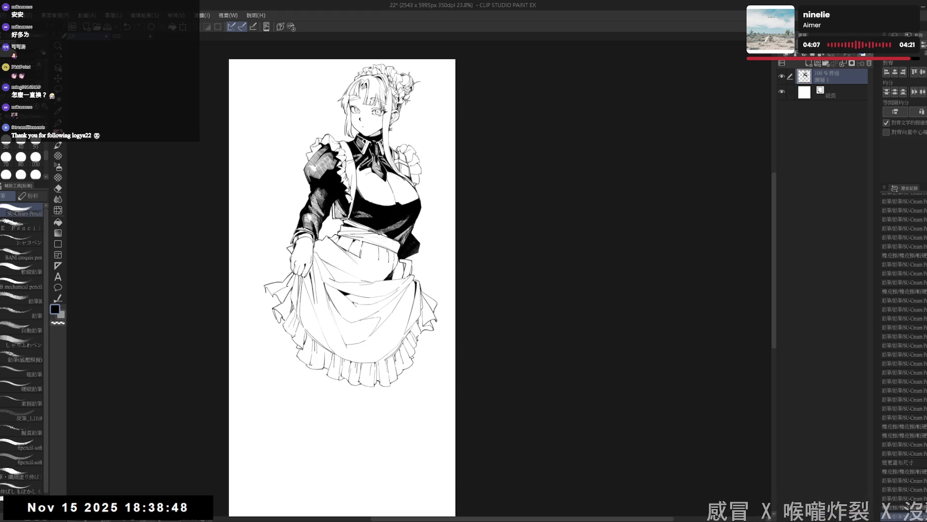
# - Refine and add pencil marks along the skirt's left edge, tilting the view for easier drawing
pyautogui.press('e')
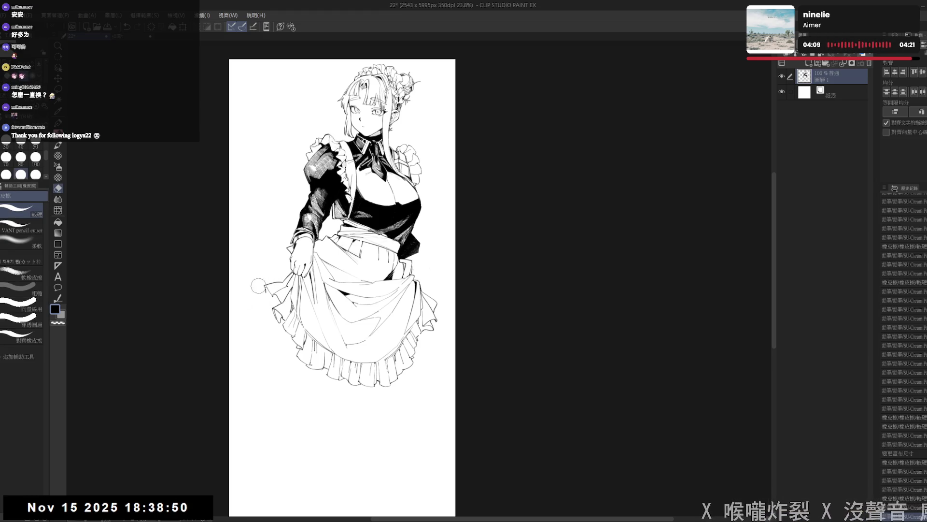
pyautogui.press('p')
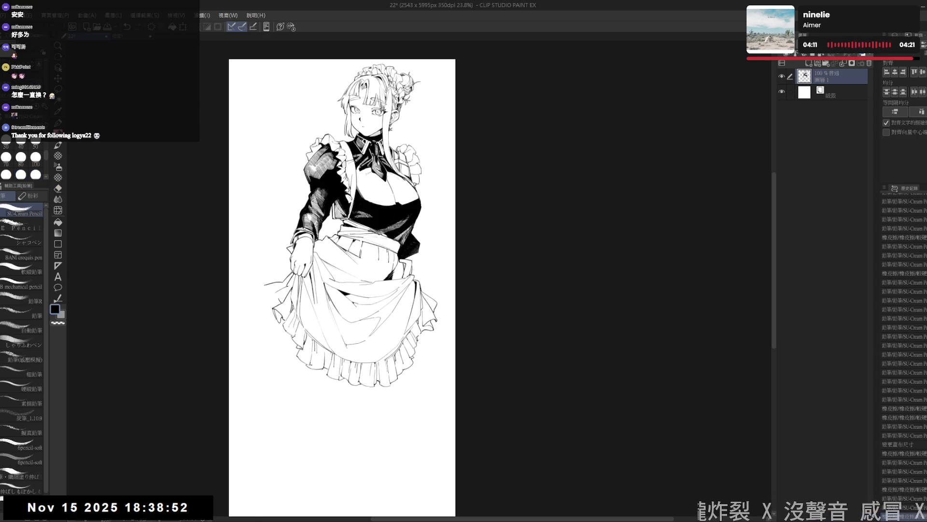
pyautogui.moveTo(265, 285); pyautogui.dragTo(275, 280)
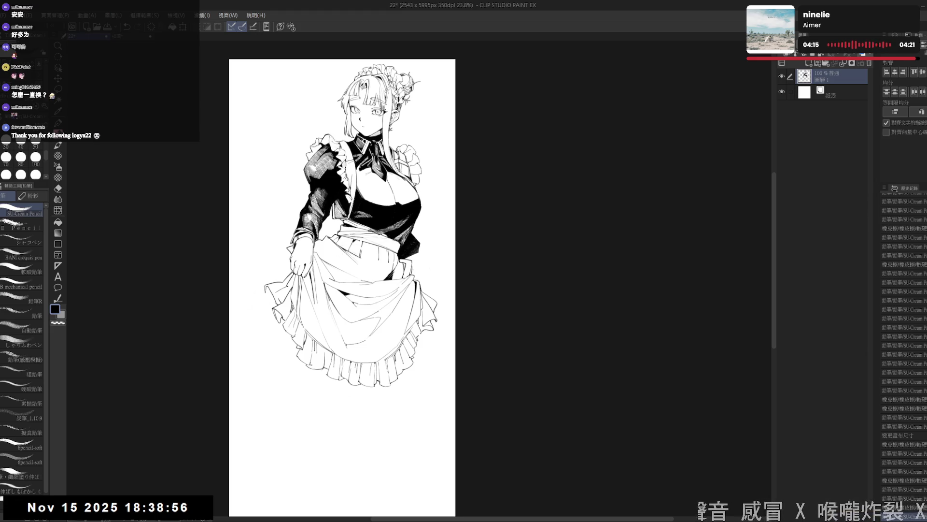
pyautogui.moveTo(270, 290)
pyautogui.mouseDown()
pyautogui.moveTo(284, 301)
pyautogui.moveTo(275, 295)
pyautogui.mouseUp()
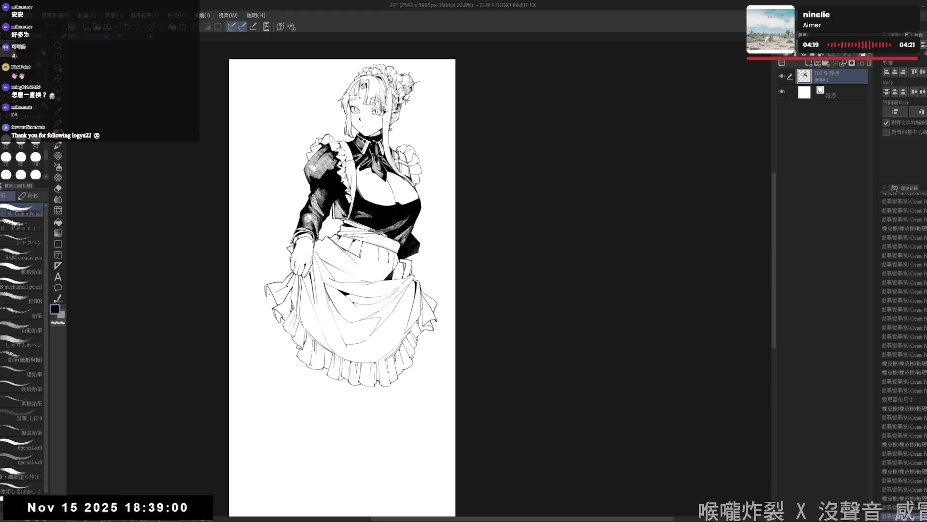
pyautogui.moveTo(406, 217); pyautogui.dragTo(391, 188)
pyautogui.press('p')
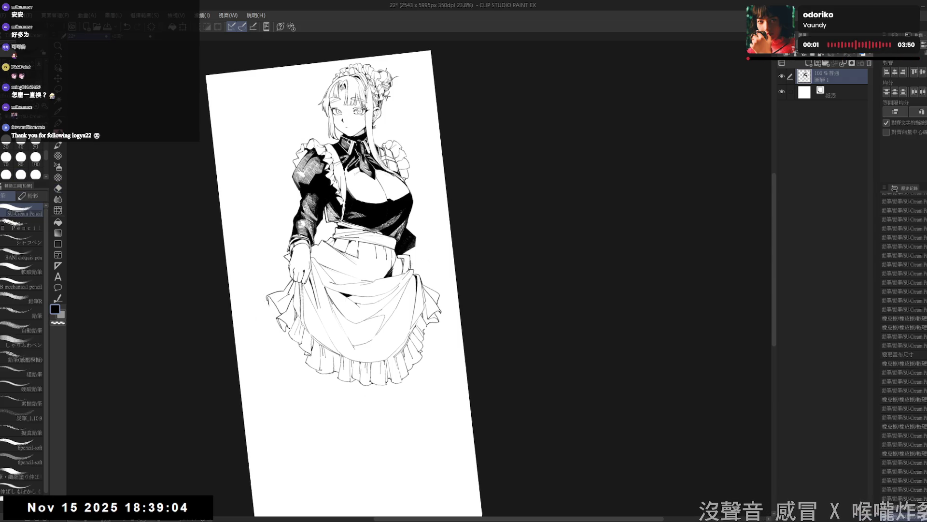
# - With the view upright, draw a line down from the skirt edge, redoing it twice until it is shorter
pyautogui.hotkey('ctrl', '@')
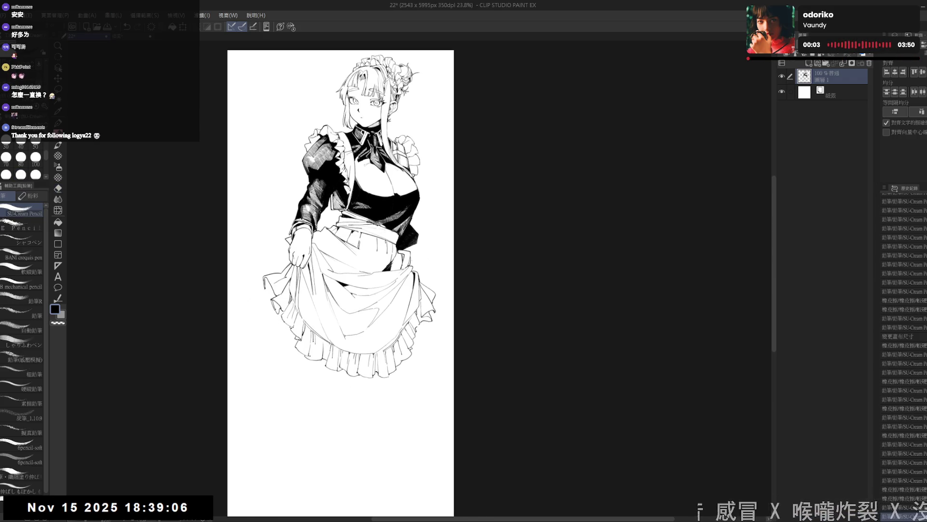
pyautogui.moveTo(272, 289); pyautogui.dragTo(243, 392)
pyautogui.hotkey('ctrl', 'z')
pyautogui.moveTo(273, 291); pyautogui.dragTo(230, 467)
pyautogui.hotkey('ctrl', 'z')
pyautogui.moveTo(273, 290); pyautogui.dragTo(241, 349)
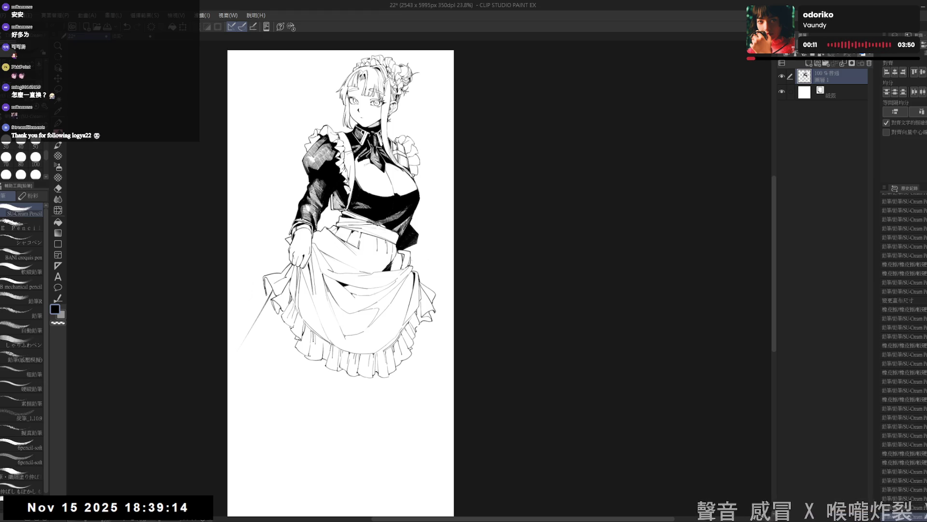
pyautogui.moveTo(382, 322); pyautogui.dragTo(334, 268)
pyautogui.scroll(-2, 338, 305)
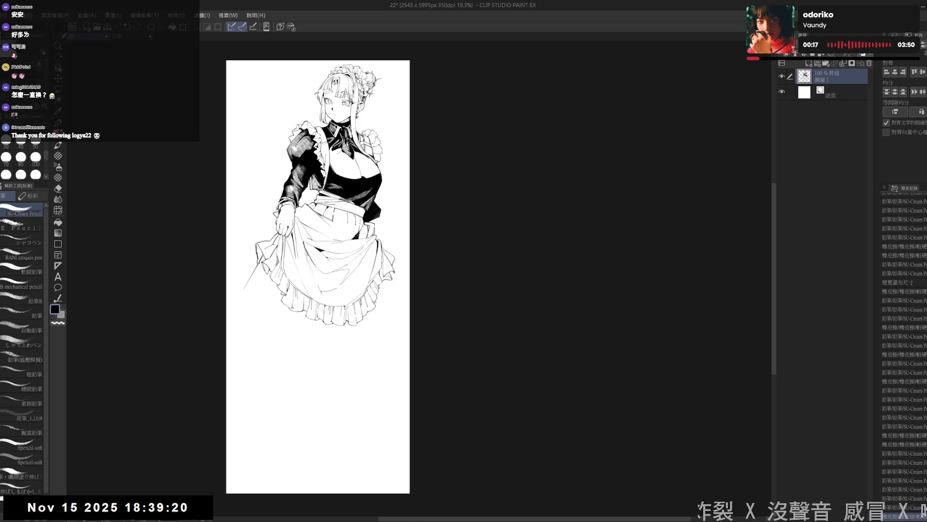
# - Sketch thin lines below and along the skirt's right edge with the view briefly tilted
pyautogui.moveTo(392, 281); pyautogui.dragTo(386, 377)
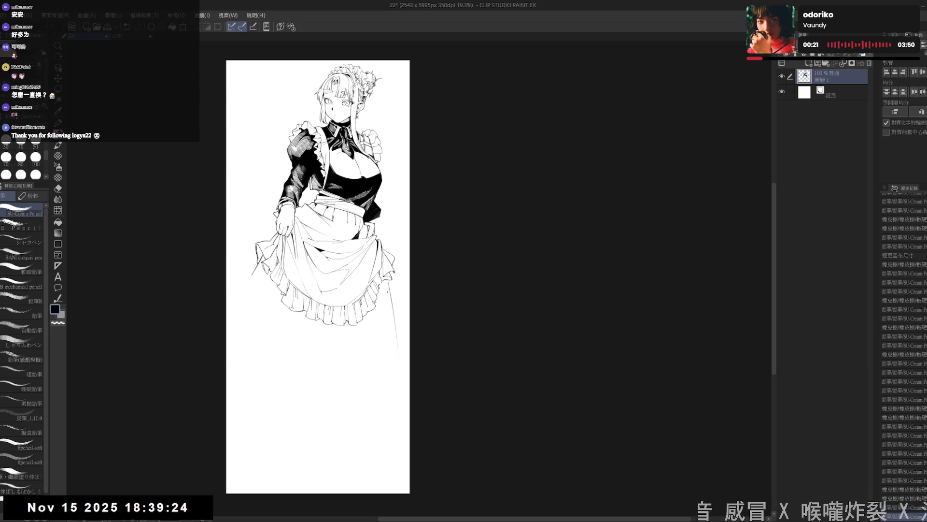
pyautogui.moveTo(372, 317); pyautogui.dragTo(371, 370)
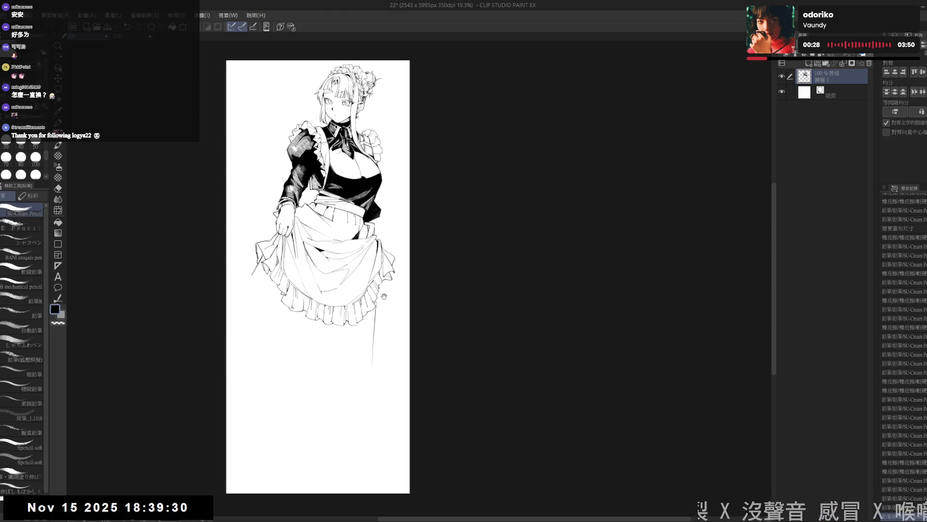
pyautogui.press('-')
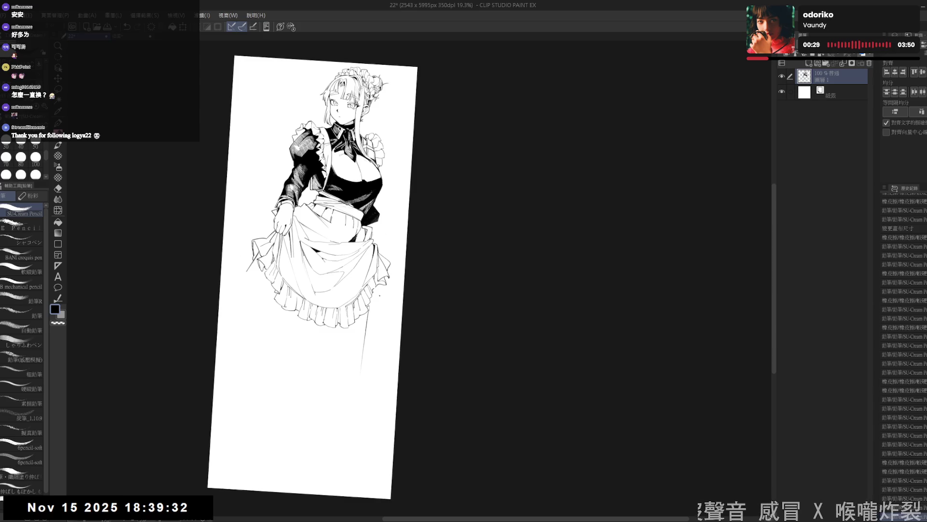
pyautogui.moveTo(378, 286); pyautogui.dragTo(383, 326)
pyautogui.moveTo(377, 286); pyautogui.dragTo(383, 319)
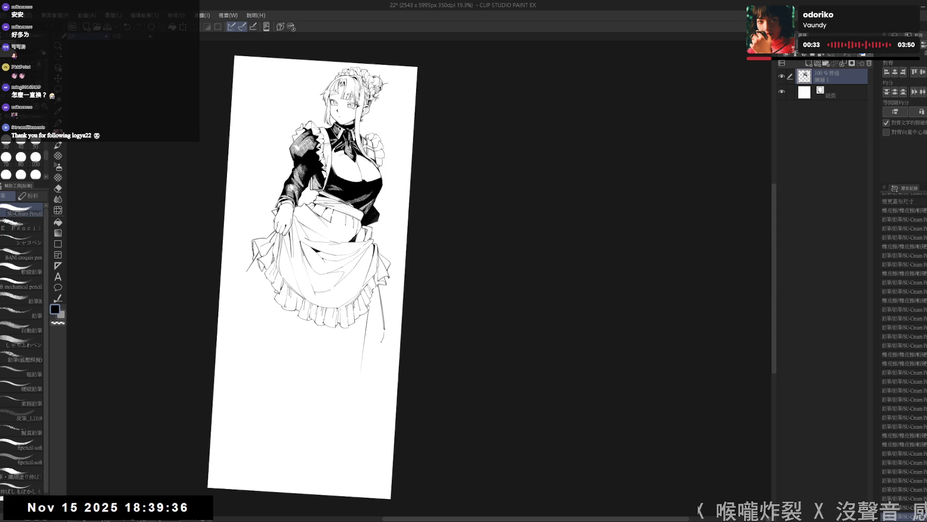
pyautogui.press('^')
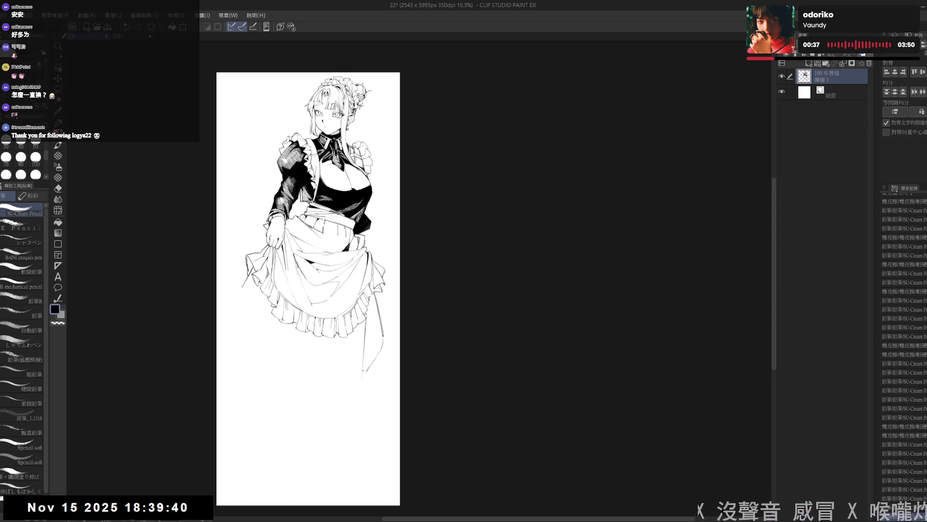
pyautogui.moveTo(361, 366)
pyautogui.mouseDown()
pyautogui.moveTo(362, 378)
pyautogui.moveTo(345, 382)
pyautogui.mouseUp()
pyautogui.moveTo(317, 339); pyautogui.dragTo(298, 363)
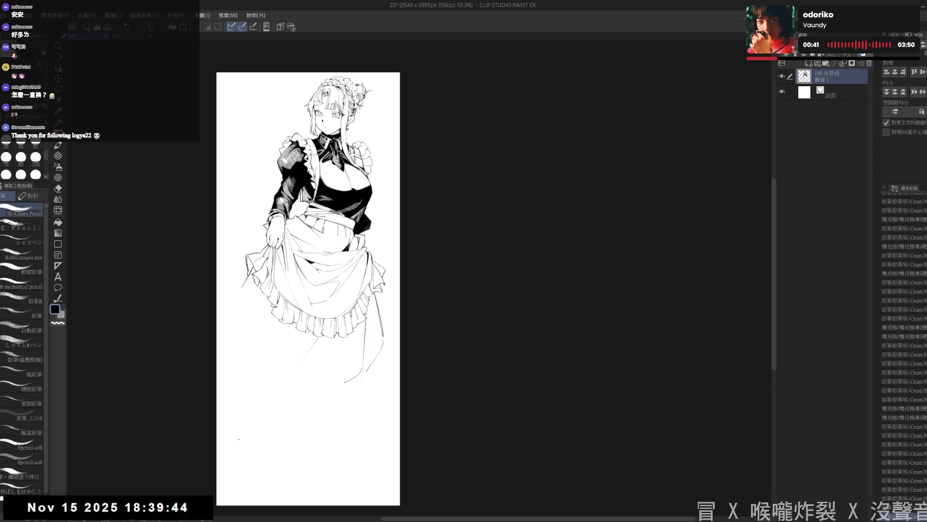
pyautogui.moveTo(253, 287); pyautogui.dragTo(247, 280)
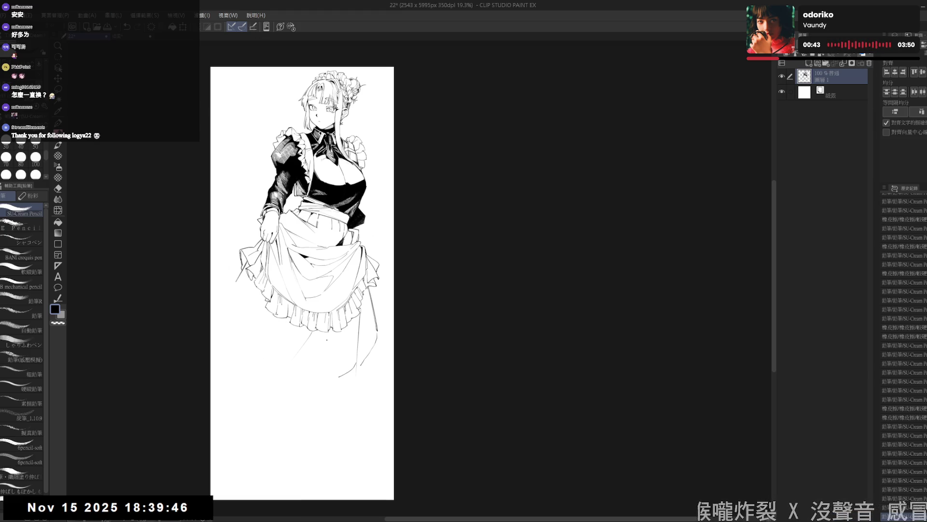
# - Redo the skirt's lower-left line, paint a solid black boot below it and cut a thin white highlight
pyautogui.moveTo(313, 356); pyautogui.dragTo(298, 400)
pyautogui.moveTo(290, 361); pyautogui.dragTo(281, 369)
pyautogui.hotkey('ctrl', 'z')
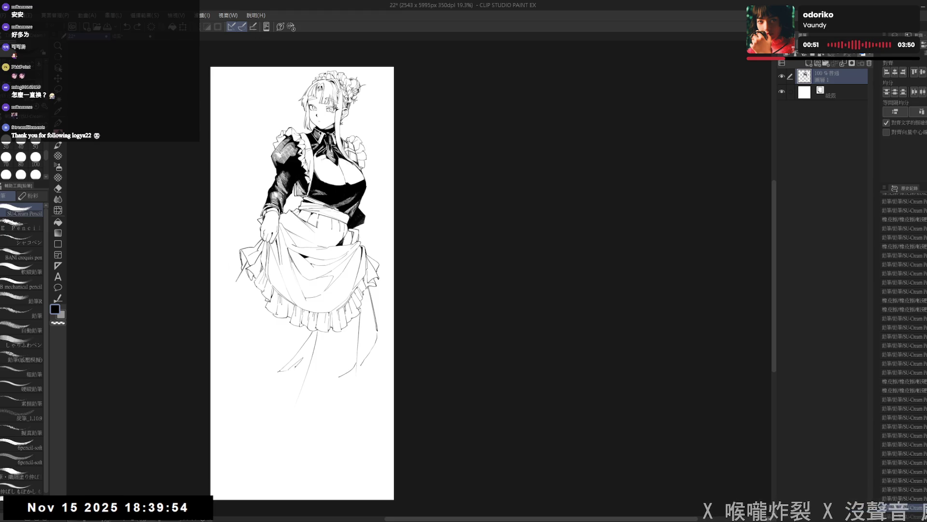
pyautogui.hotkey('ctrl', 'z')
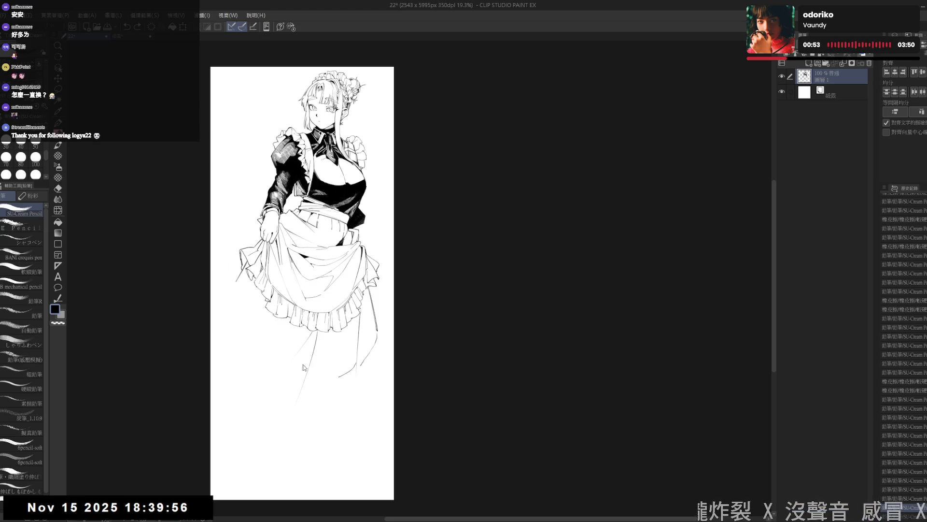
pyautogui.moveTo(291, 357); pyautogui.dragTo(280, 371)
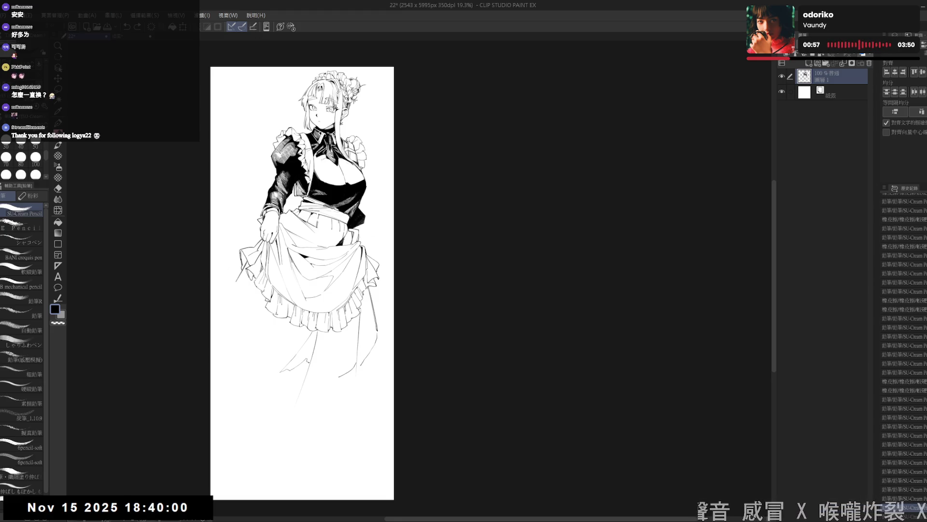
pyautogui.moveTo(315, 332)
pyautogui.mouseDown()
pyautogui.moveTo(289, 368)
pyautogui.moveTo(327, 348)
pyautogui.moveTo(333, 372)
pyautogui.mouseUp()
pyautogui.press('e')
pyautogui.press('[')
pyautogui.press('p')
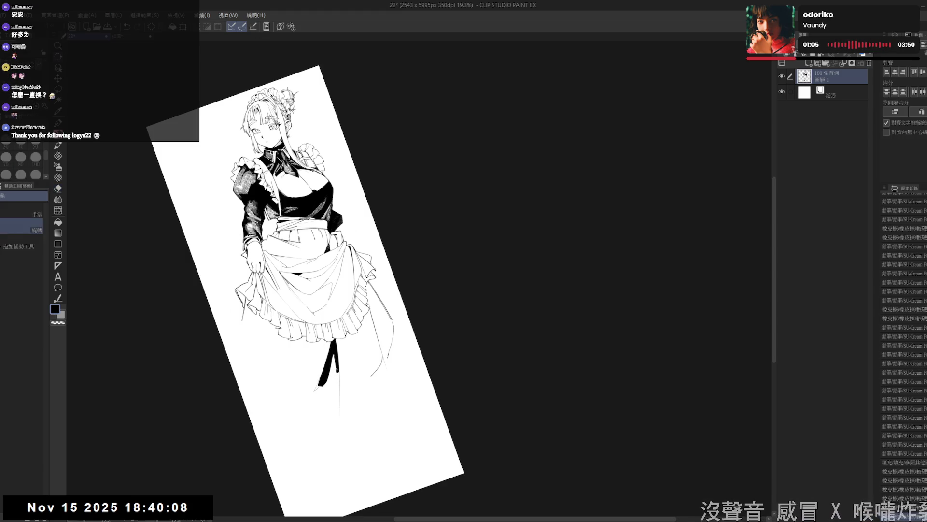
# - Erase part of the black boot and touch up its shape with the pencil
pyautogui.press('e')
pyautogui.moveTo(332, 352); pyautogui.dragTo(322, 384)
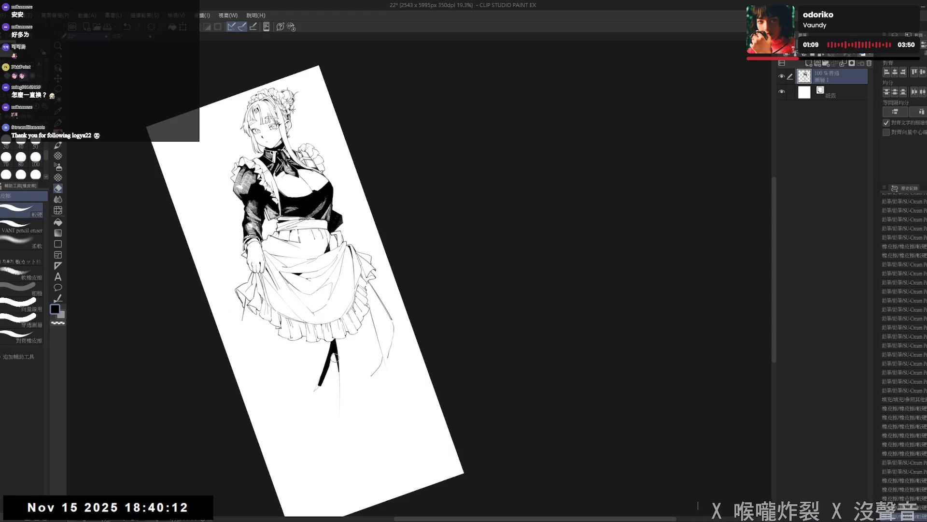
pyautogui.press('p')
pyautogui.press('e')
pyautogui.moveTo(332, 359); pyautogui.dragTo(321, 390)
pyautogui.press('p')
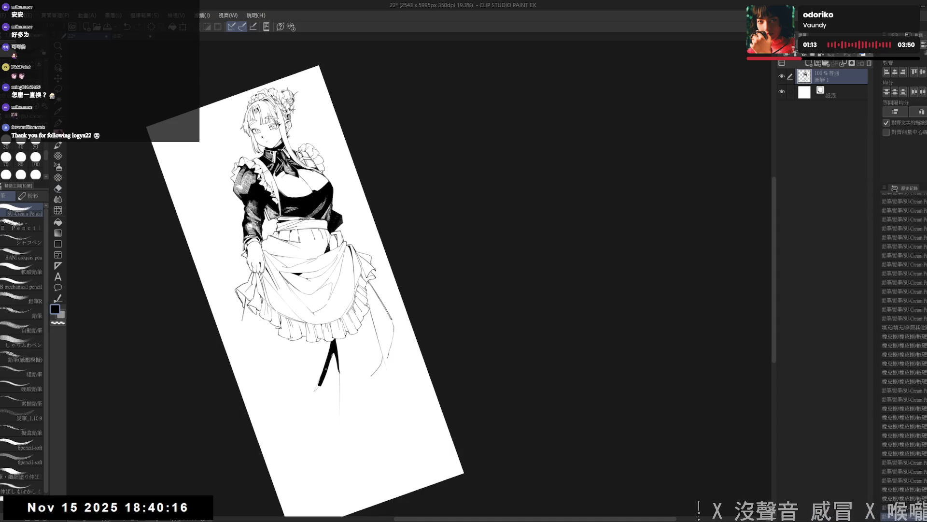
# - Reset the canvas exactly upright and pan down to the lower figure
pyautogui.press('r')
pyautogui.moveTo(333, 359); pyautogui.dragTo(320, 404)
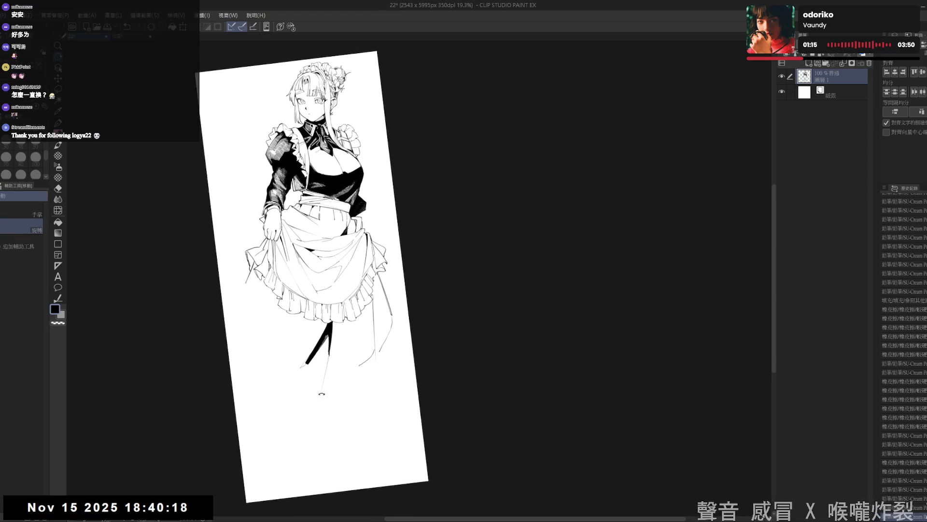
pyautogui.press('p')
pyautogui.press('r')
pyautogui.press('p')
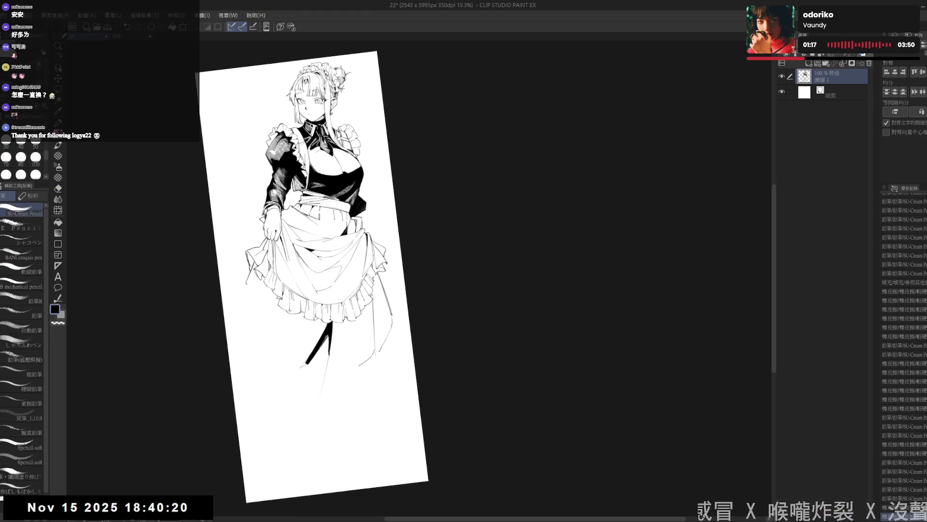
pyautogui.hotkey('ctrl', 'shift', 'r')
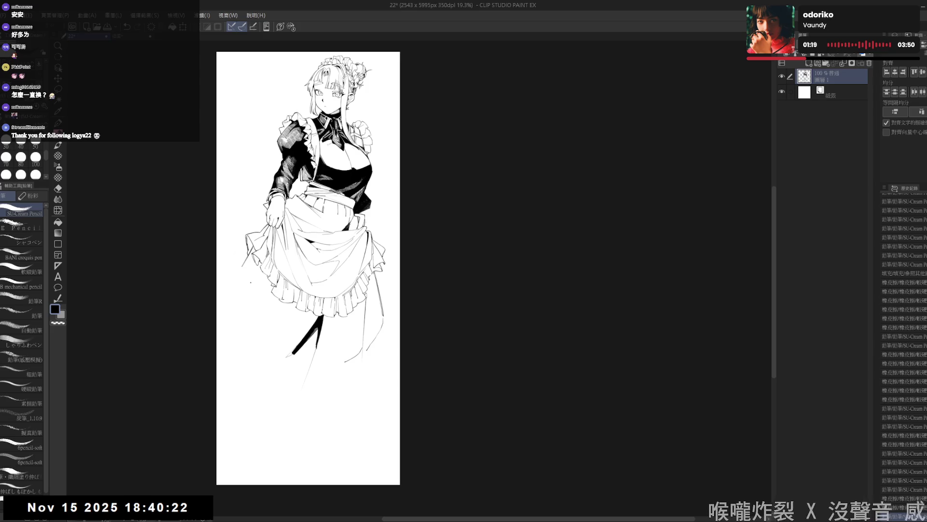
pyautogui.moveTo(340, 293); pyautogui.dragTo(321, 340)
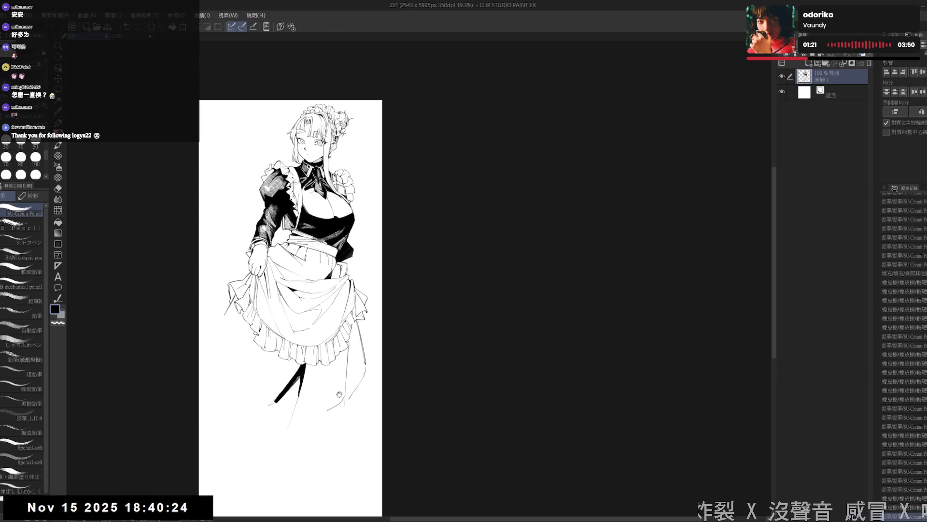
pyautogui.moveTo(319, 304); pyautogui.dragTo(319, 289)
pyautogui.moveTo(303, 371); pyautogui.dragTo(305, 342)
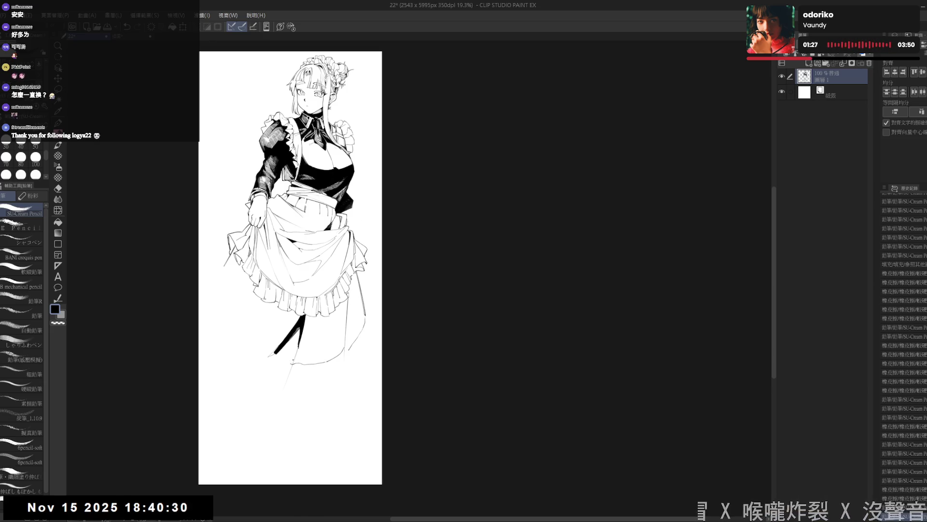
pyautogui.moveTo(311, 341)
pyautogui.mouseDown()
pyautogui.moveTo(316, 366)
pyautogui.moveTo(285, 378)
pyautogui.moveTo(301, 371)
pyautogui.moveTo(308, 341)
pyautogui.moveTo(307, 355)
pyautogui.moveTo(291, 365)
pyautogui.mouseUp()
# - Erase the remaining black boot fill, leaving only faint sketched leg lines
pyautogui.press('e')
pyautogui.press('p')
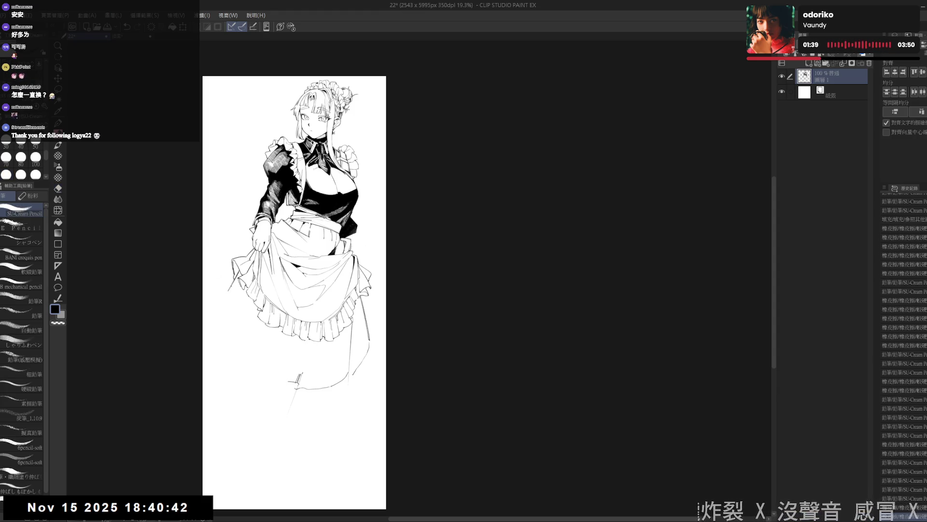
pyautogui.press('e')
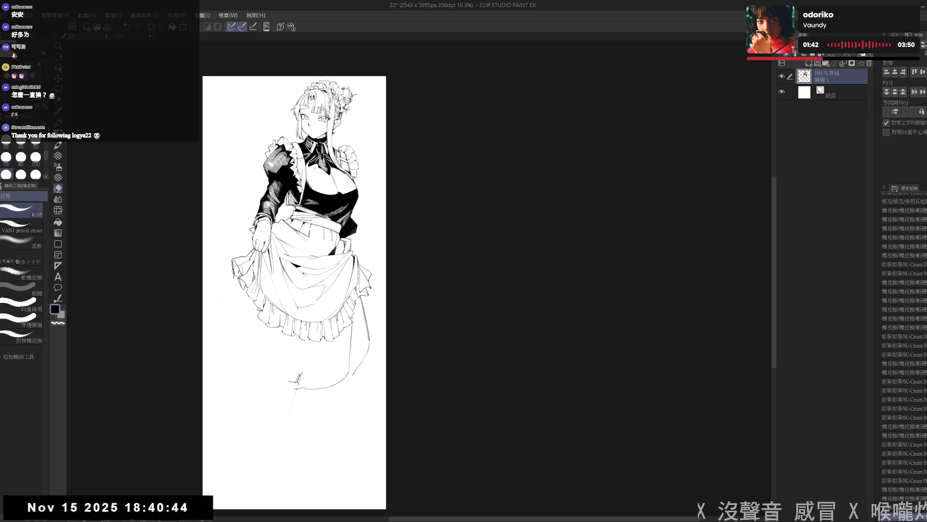
pyautogui.press('p')
pyautogui.moveTo(231, 296)
pyautogui.mouseDown()
pyautogui.moveTo(221, 287)
pyautogui.moveTo(213, 315)
pyautogui.moveTo(247, 365)
pyautogui.moveTo(285, 385)
pyautogui.mouseUp()
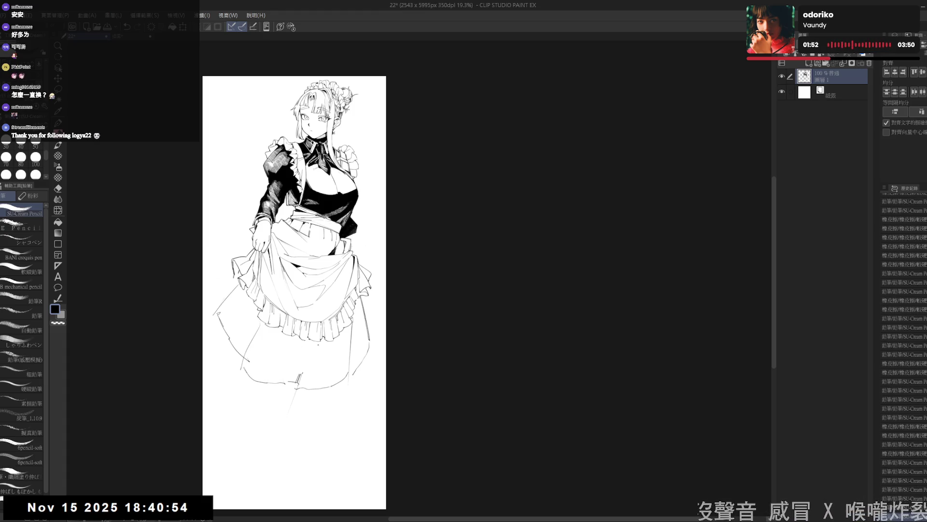
# - Add a short line near the skirt hem and erase a small stray stroke near the skirt bottom
pyautogui.moveTo(290, 290); pyautogui.dragTo(284, 288)
pyautogui.moveTo(348, 359)
pyautogui.mouseDown()
pyautogui.moveTo(342, 347)
pyautogui.moveTo(356, 336)
pyautogui.moveTo(355, 345)
pyautogui.mouseUp()
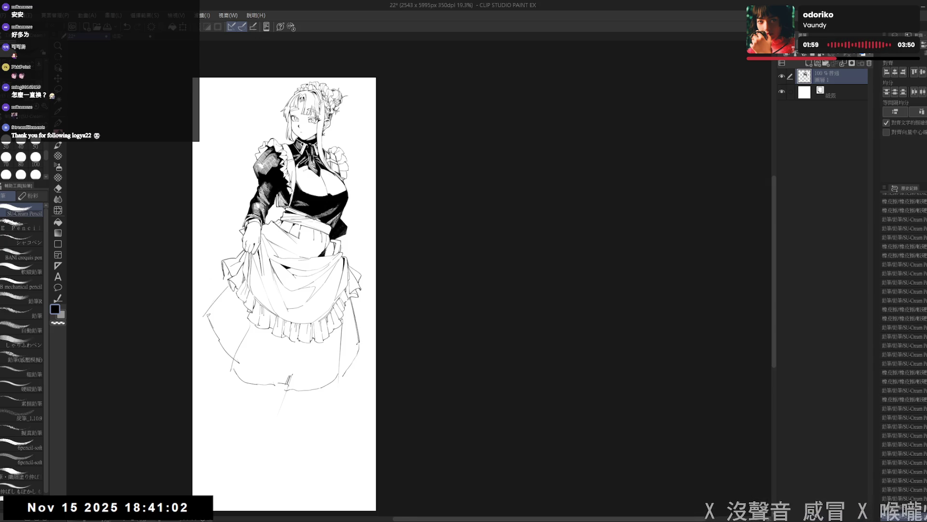
pyautogui.press('e')
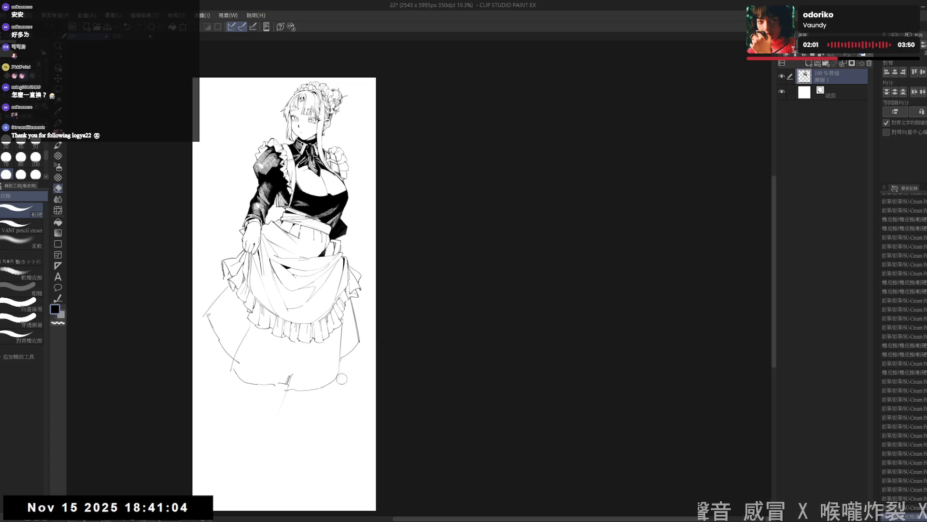
pyautogui.press('p')
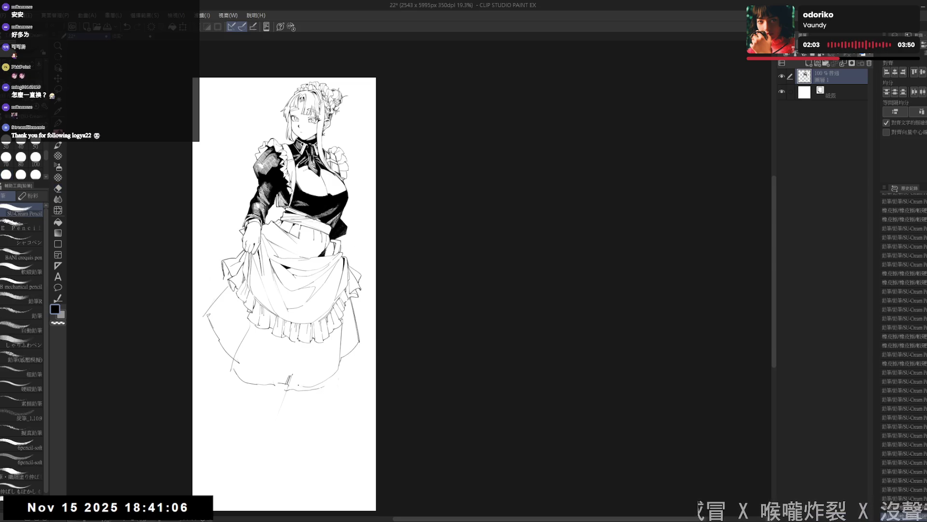
pyautogui.press('e')
pyautogui.moveTo(290, 377); pyautogui.dragTo(294, 386)
pyautogui.press('p')
pyautogui.press('e')
pyautogui.press('p')
# - Add small marks on and beside the long skirt and refine the lines around the feet
pyautogui.click(296, 349)
pyautogui.click(209, 328)
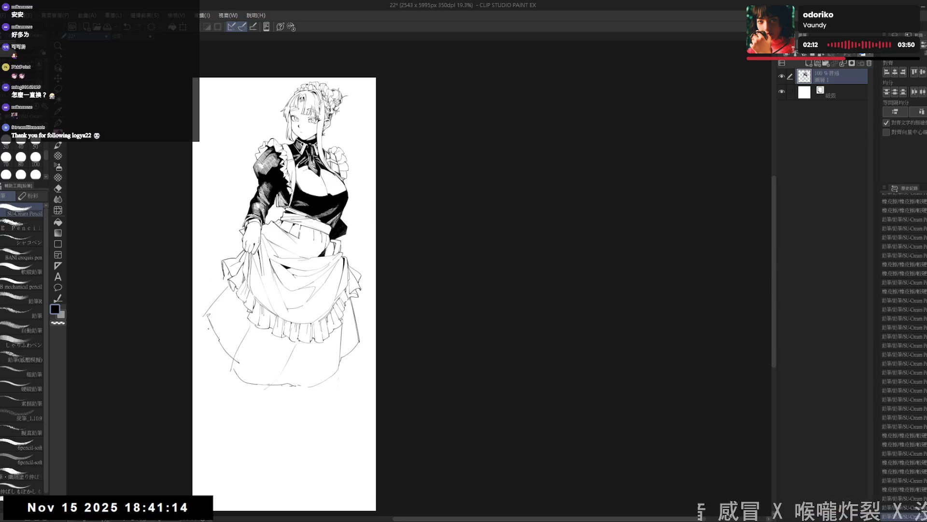
pyautogui.moveTo(290, 425); pyautogui.dragTo(287, 419)
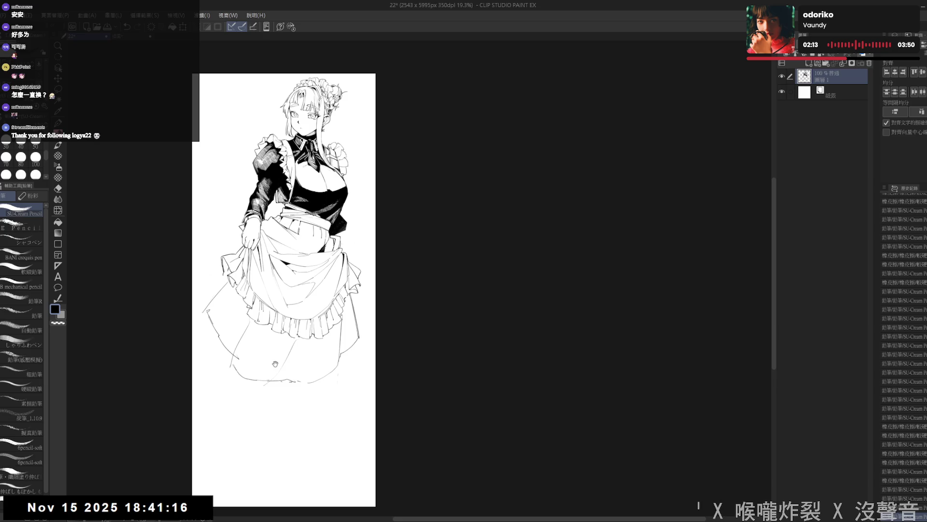
pyautogui.moveTo(340, 350); pyautogui.dragTo(340, 352)
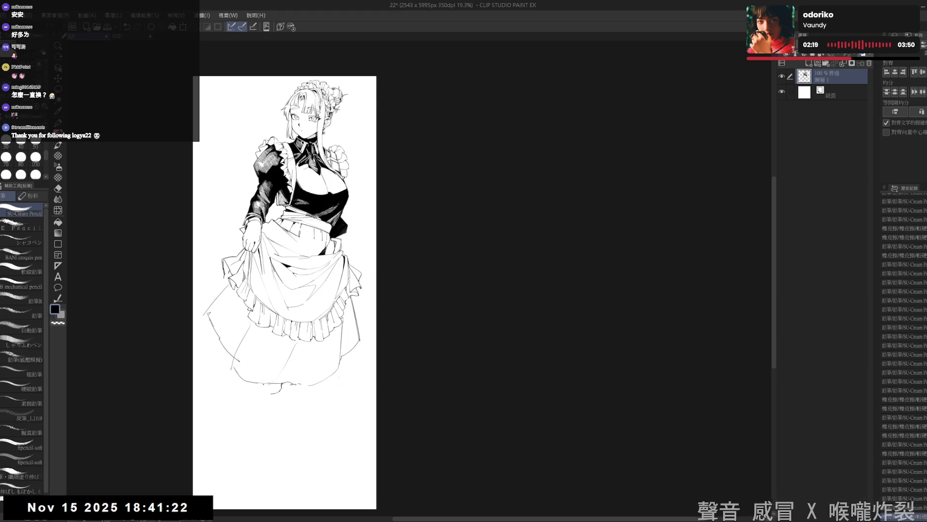
pyautogui.moveTo(260, 386); pyautogui.dragTo(280, 391)
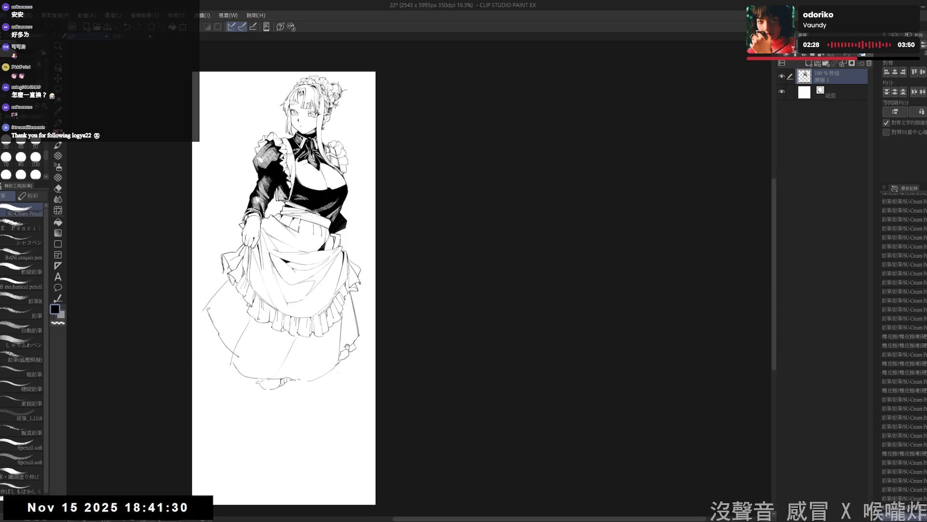
pyautogui.scroll(-1, 284, 292)
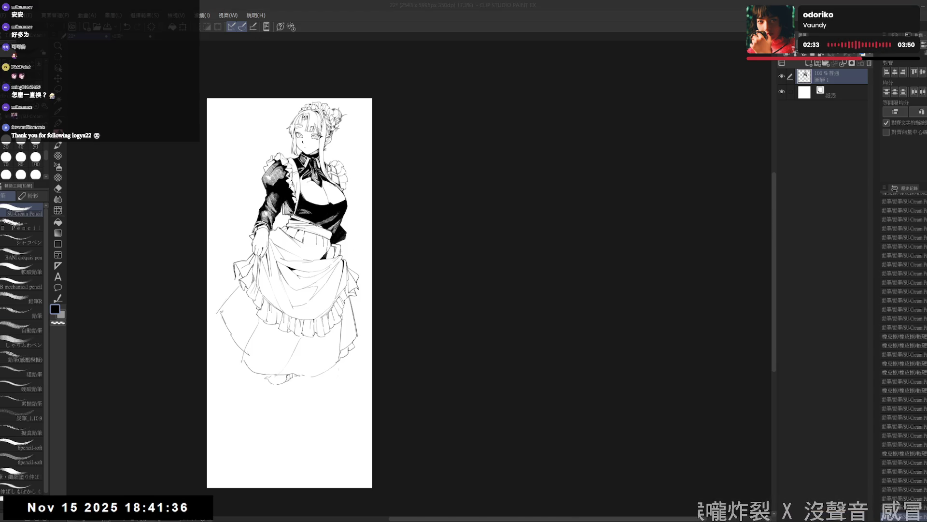
pyautogui.scroll(1, 304, 326)
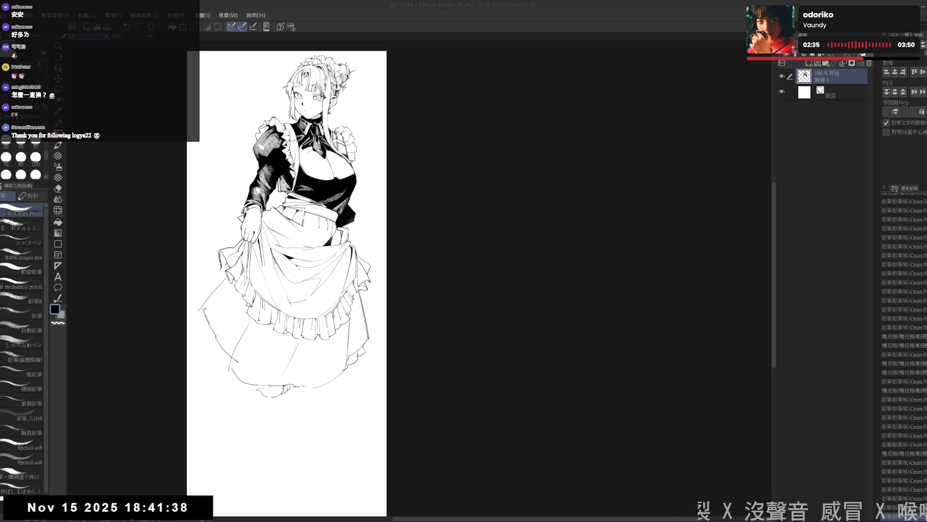
# - Erase the lower-left skirt sketch lines and redraw its outline with small pencil marks
pyautogui.click(471, 23)
pyautogui.moveTo(210, 325); pyautogui.dragTo(256, 388)
pyautogui.moveTo(198, 306); pyautogui.dragTo(212, 321)
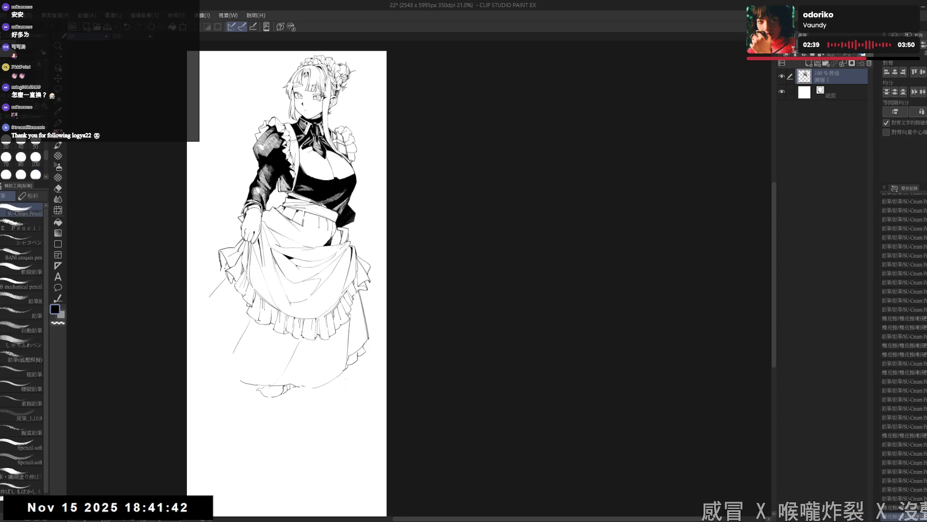
pyautogui.moveTo(193, 284); pyautogui.dragTo(206, 297)
pyautogui.hotkey('ctrl', 'z')
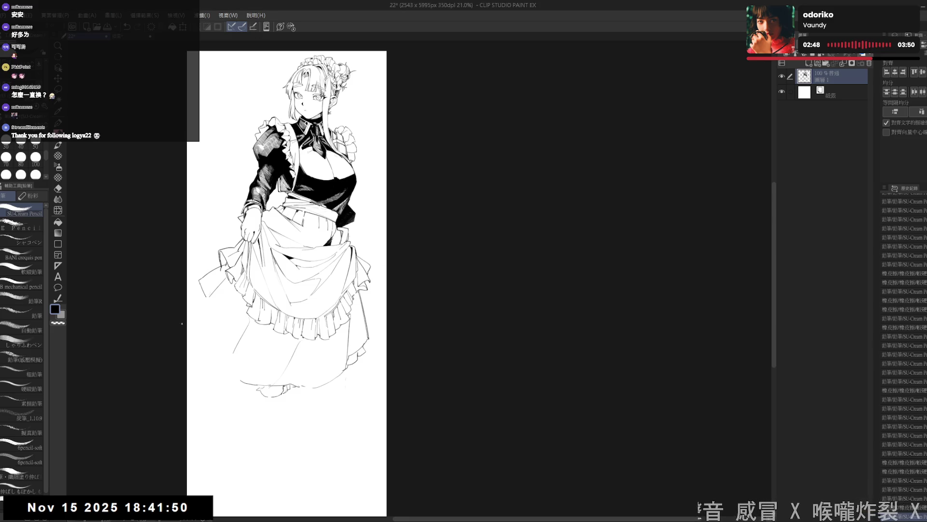
pyautogui.moveTo(200, 284); pyautogui.dragTo(209, 316)
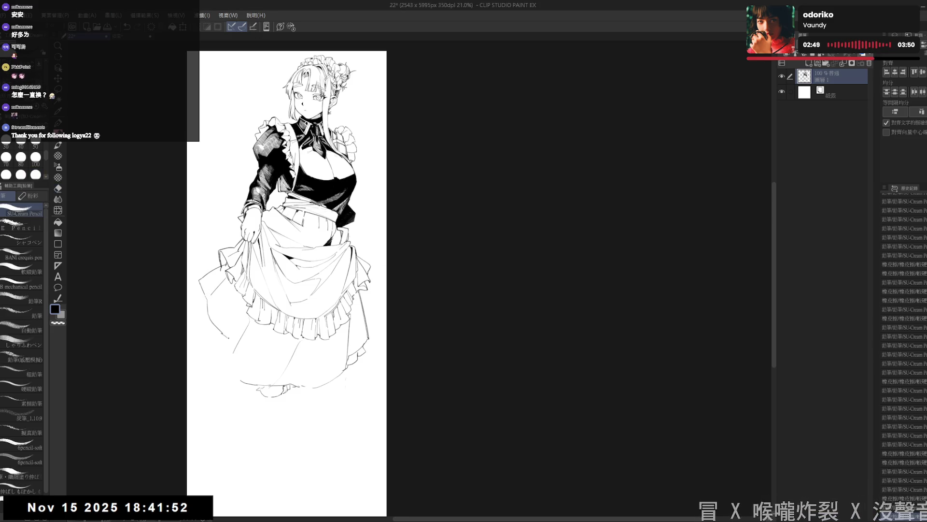
pyautogui.press('e')
pyautogui.moveTo(204, 272); pyautogui.dragTo(205, 305)
pyautogui.moveTo(215, 268)
pyautogui.mouseDown()
pyautogui.moveTo(222, 345)
pyautogui.moveTo(212, 301)
pyautogui.mouseUp()
# - Add a dark line at the skirt's left edge and erase a small stray line nearby
pyautogui.press('e')
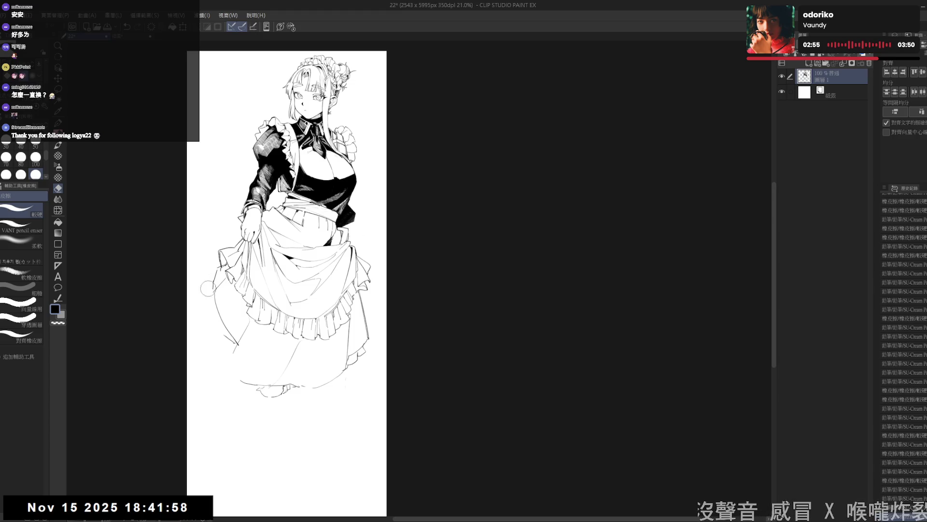
pyautogui.press('p')
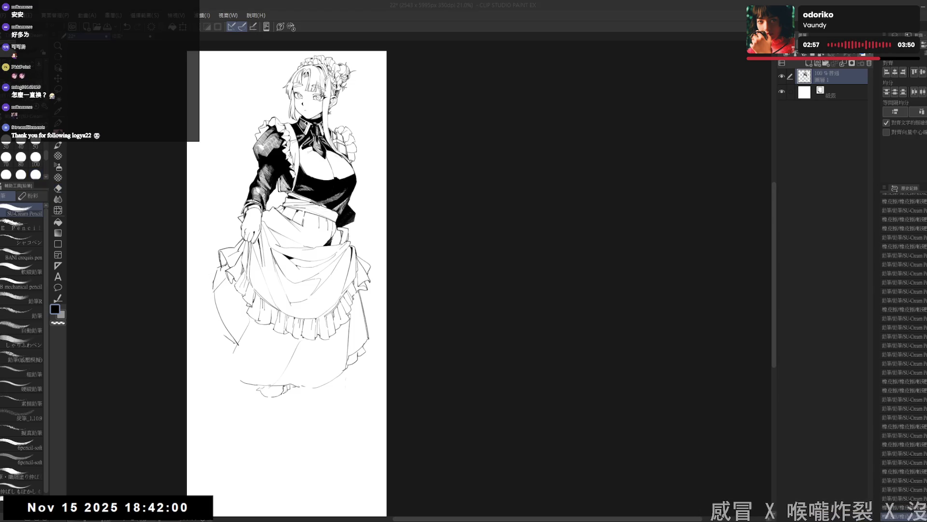
pyautogui.press('e')
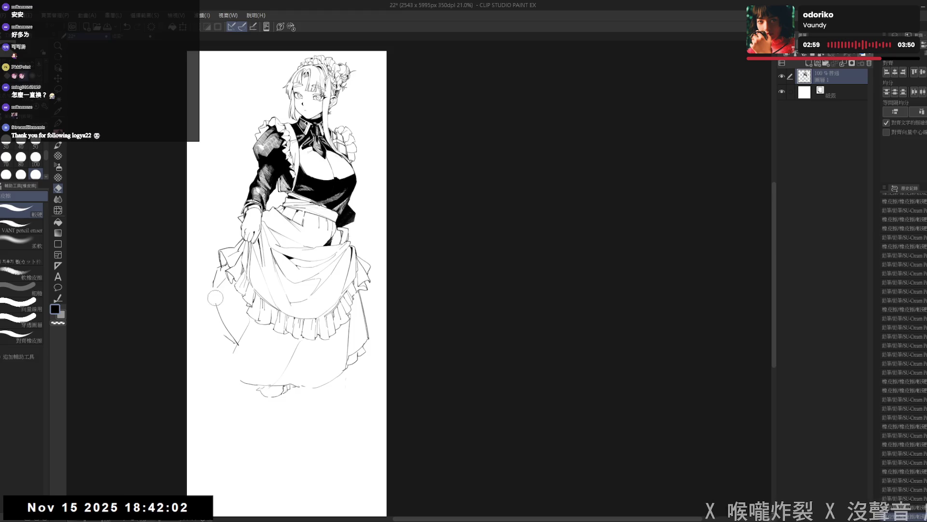
pyautogui.press('p')
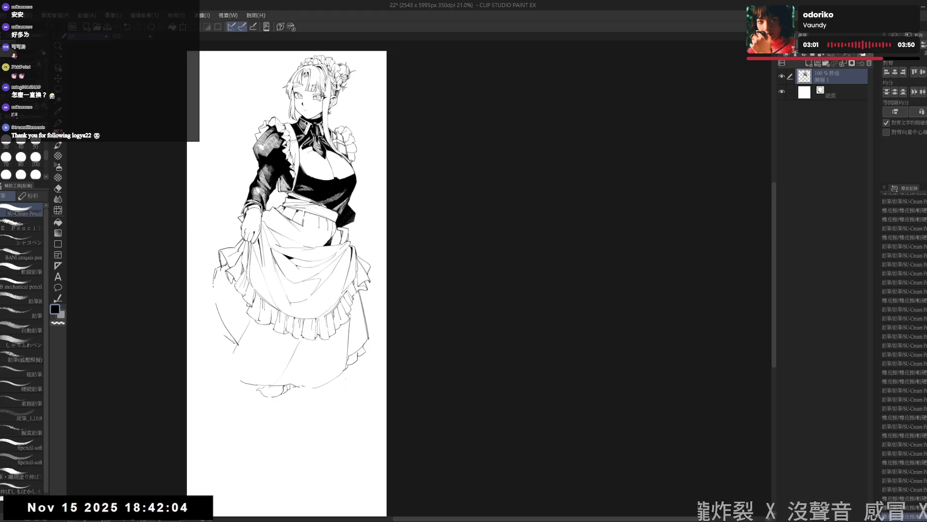
pyautogui.moveTo(226, 292)
pyautogui.mouseDown()
pyautogui.moveTo(214, 308)
pyautogui.moveTo(220, 335)
pyautogui.moveTo(239, 341)
pyautogui.moveTo(245, 331)
pyautogui.mouseUp()
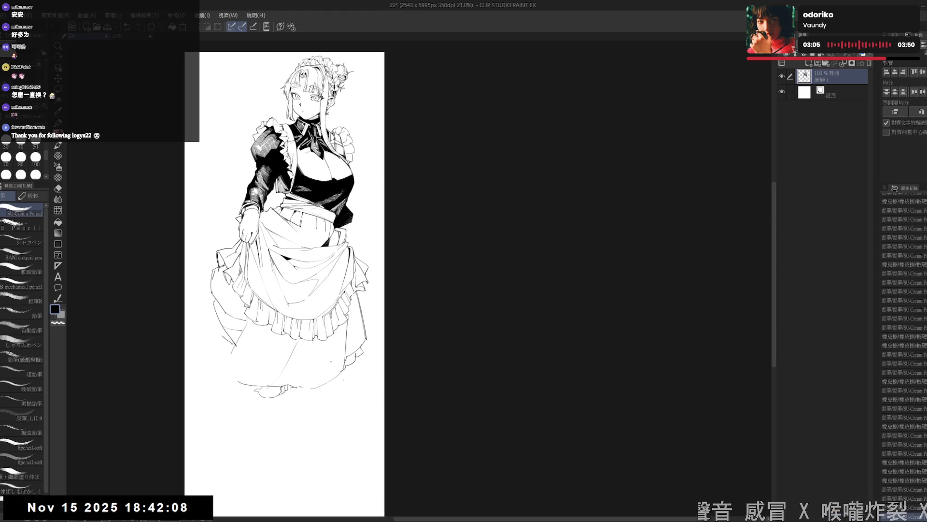
pyautogui.press('e')
pyautogui.moveTo(245, 364); pyautogui.dragTo(231, 348)
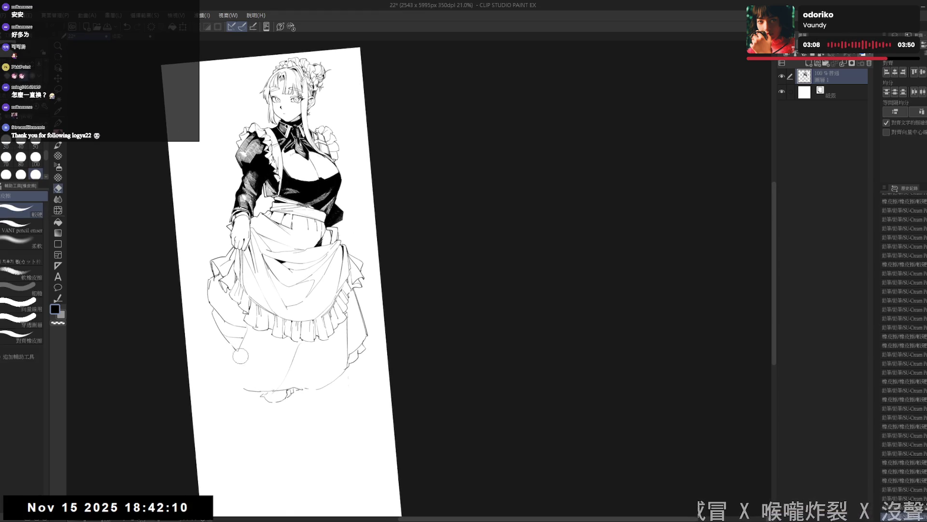
pyautogui.press('p')
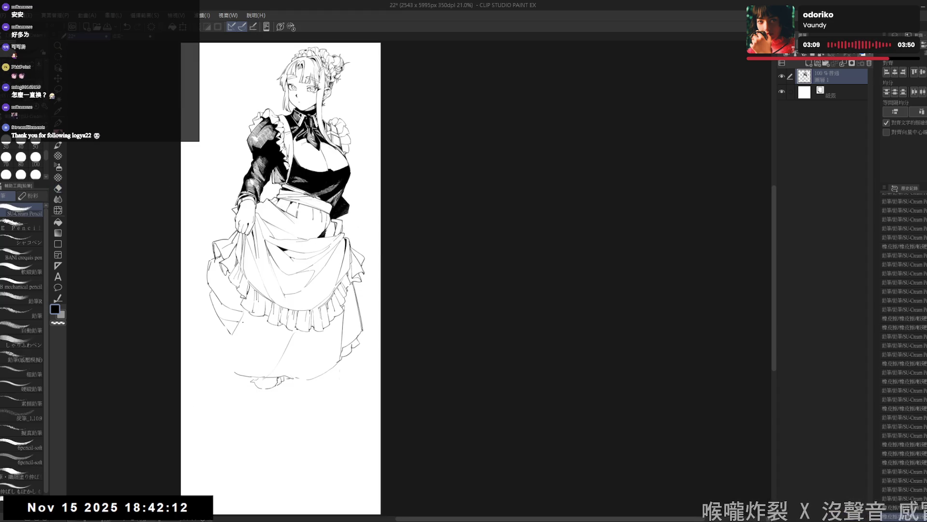
# - Add small dark strokes near the skirt and at its hem, then pan over the lower skirt
pyautogui.press('e')
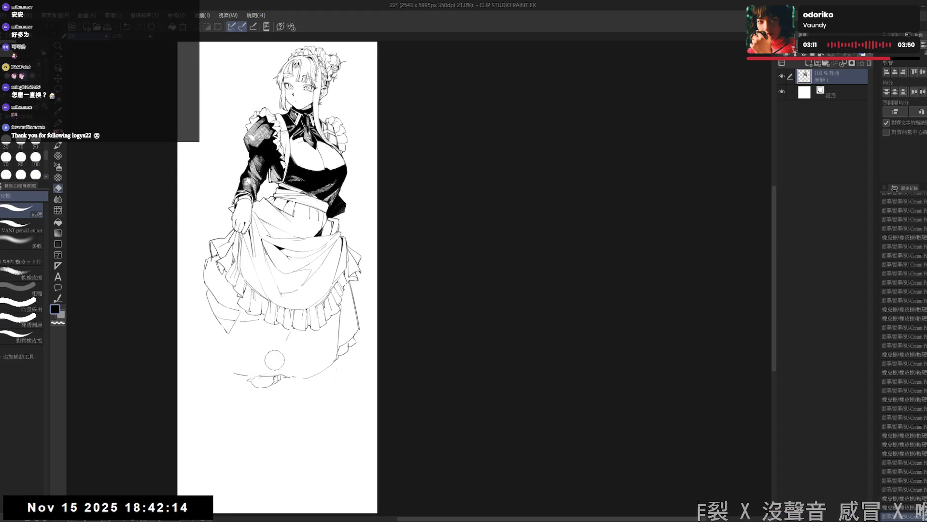
pyautogui.press('p')
pyautogui.moveTo(231, 341); pyautogui.dragTo(248, 339)
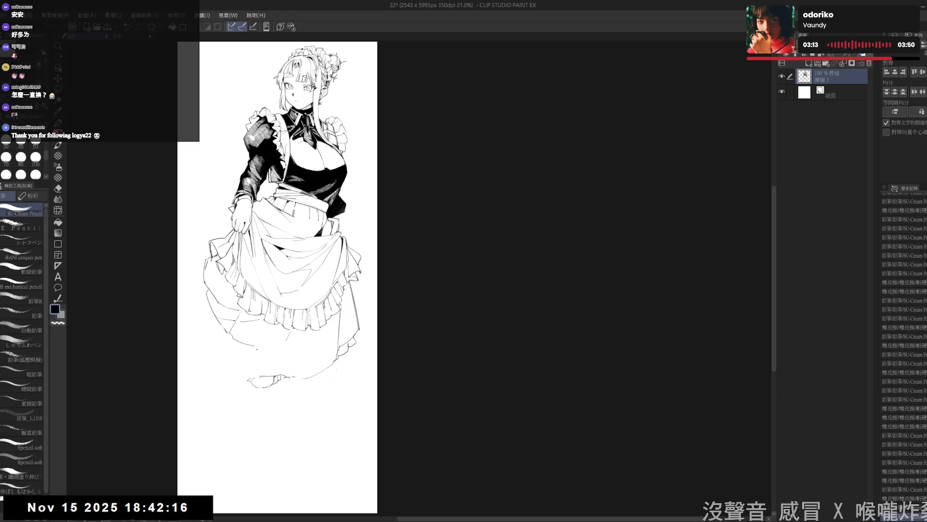
pyautogui.moveTo(307, 354)
pyautogui.mouseDown()
pyautogui.moveTo(331, 362)
pyautogui.moveTo(314, 366)
pyautogui.mouseUp()
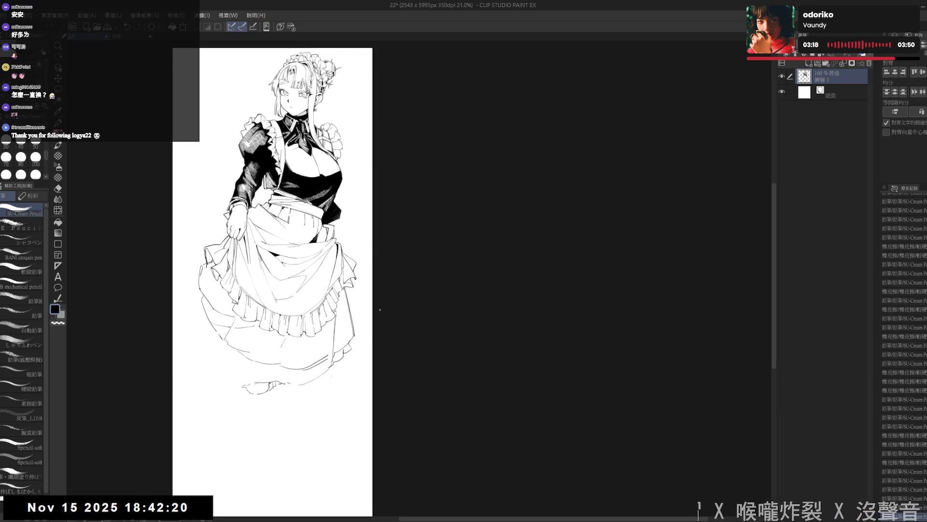
pyautogui.press('e')
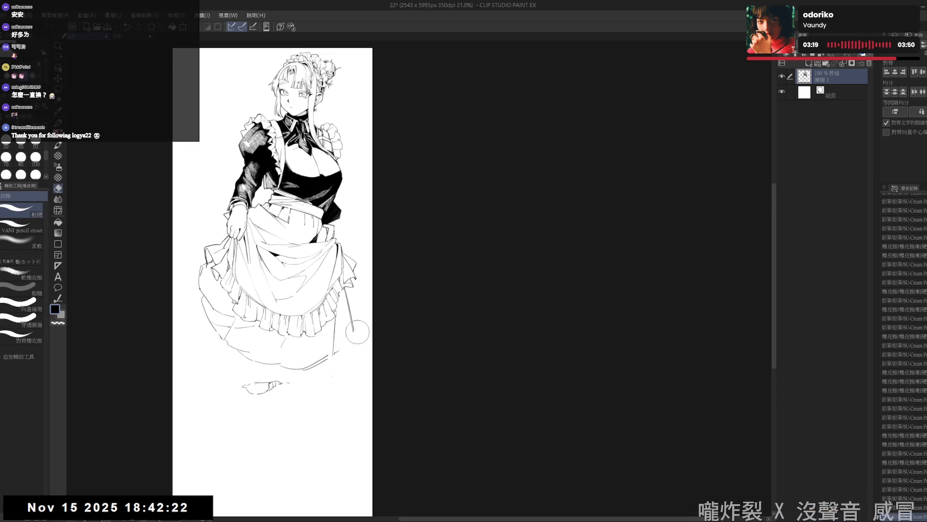
pyautogui.press('p')
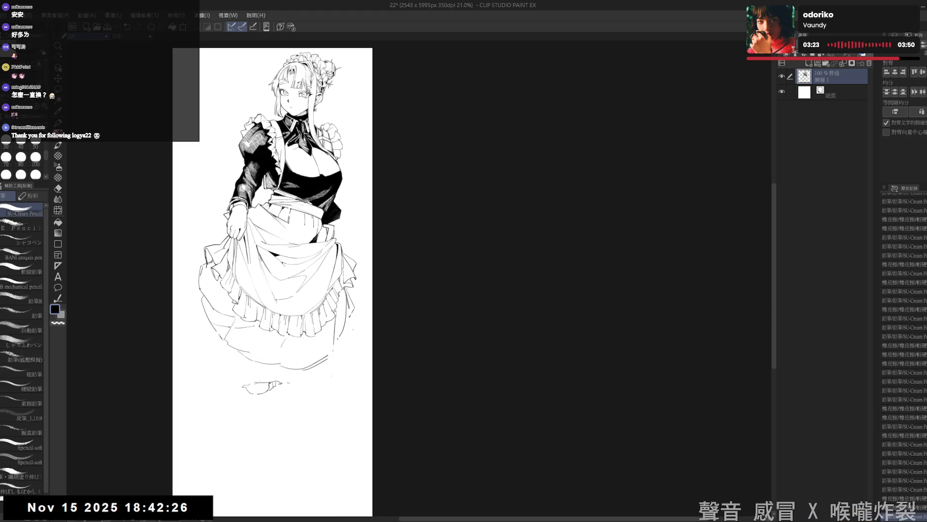
pyautogui.moveTo(270, 276); pyautogui.dragTo(281, 304)
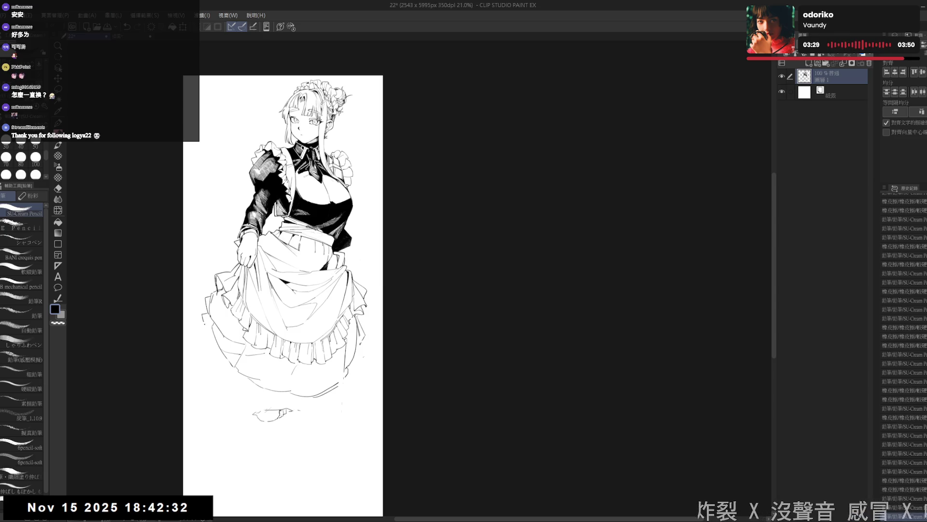
pyautogui.moveTo(256, 377); pyautogui.dragTo(251, 359)
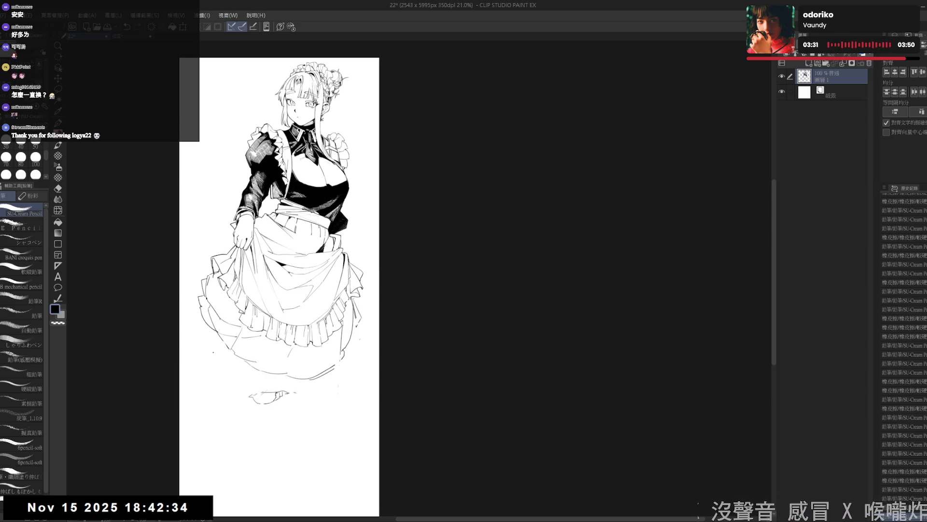
pyautogui.scroll(-1, 254, 391)
pyautogui.press('e')
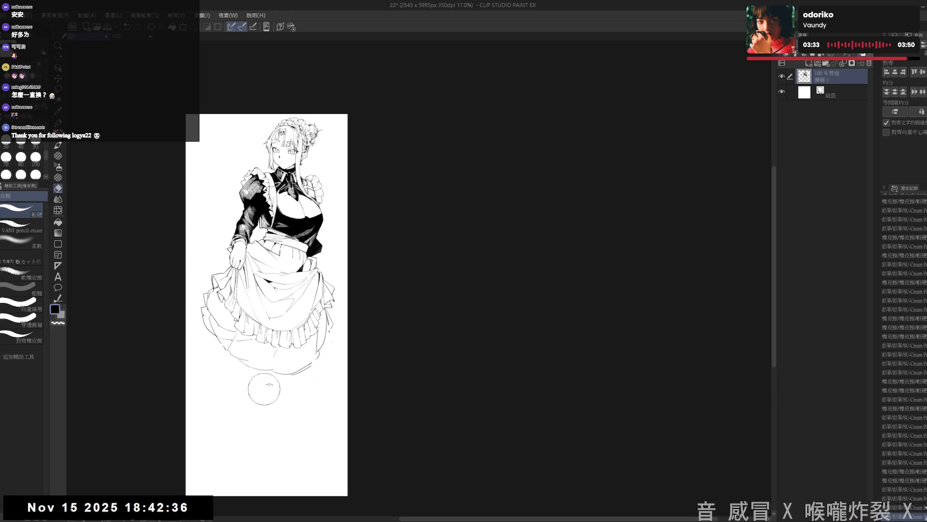
# - Erase and redraw the lower skirt hem, restoring part of the right hem and adding lines on the lower-left
pyautogui.press('p')
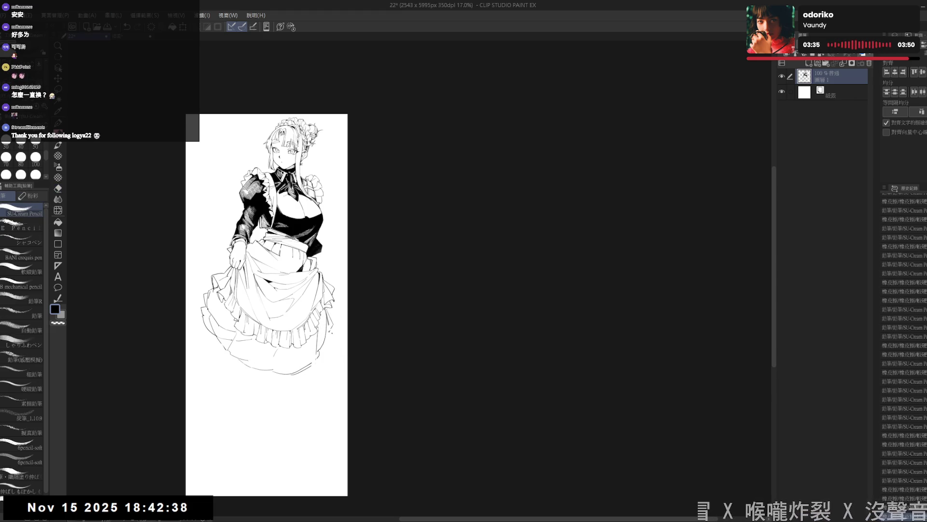
pyautogui.press('e')
pyautogui.moveTo(248, 352)
pyautogui.mouseDown()
pyautogui.moveTo(266, 373)
pyautogui.moveTo(285, 363)
pyautogui.mouseUp()
pyautogui.press('p')
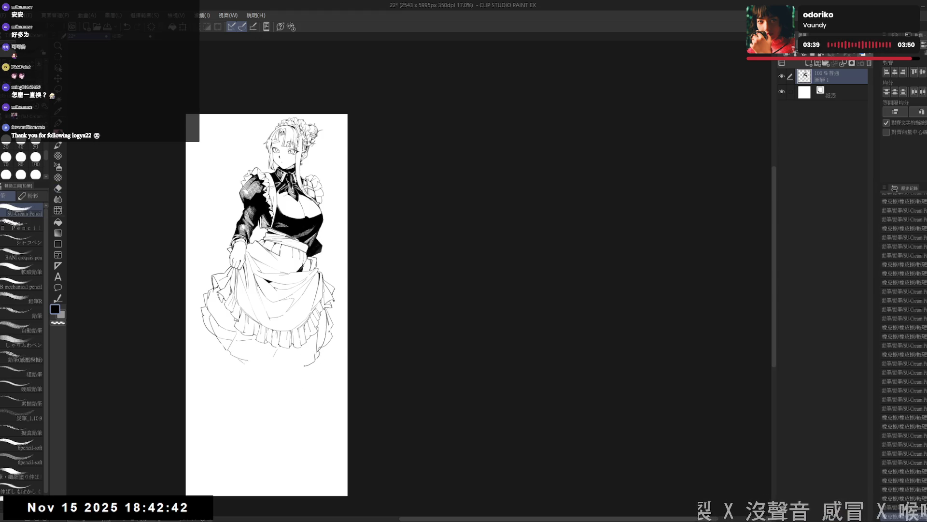
pyautogui.hotkey('ctrl', 'z')
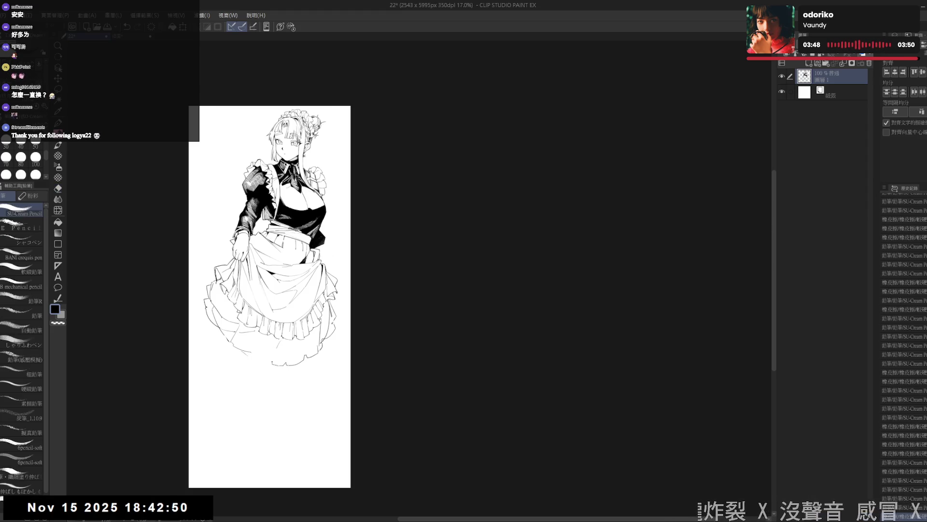
pyautogui.moveTo(261, 359); pyautogui.dragTo(319, 364)
pyautogui.moveTo(223, 335); pyautogui.dragTo(250, 357)
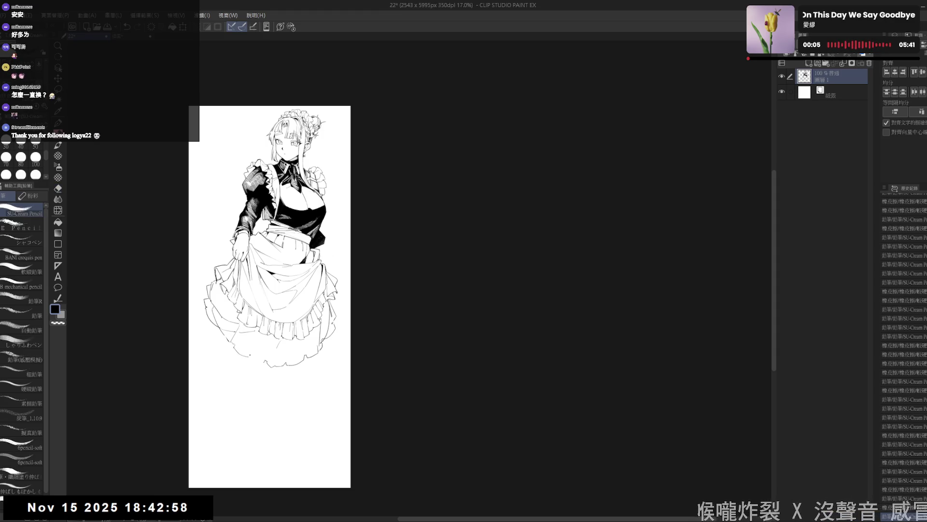
pyautogui.scroll(-1, 270, 297)
pyautogui.scroll(-1, 270, 297)
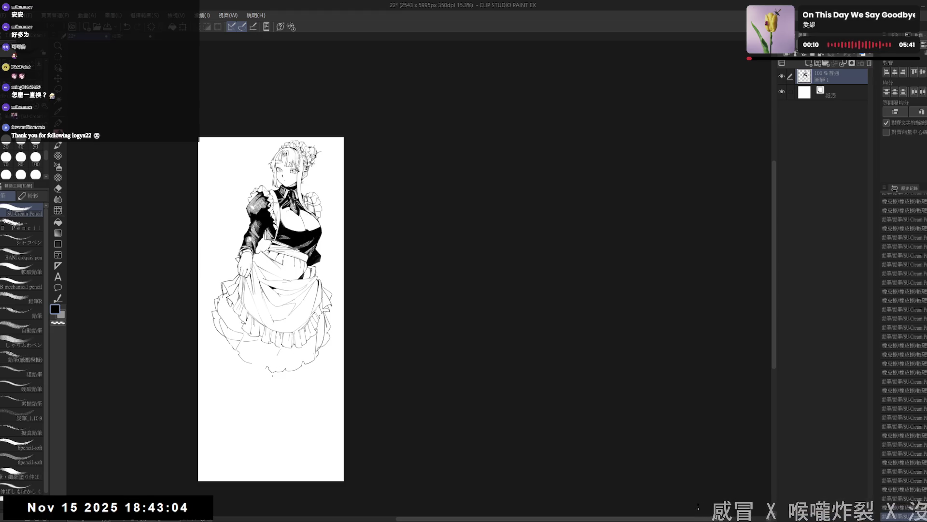
# - Clear the short stray stroke under the skirt and sketch a faint curved outline descending below it
pyautogui.press('e')
pyautogui.press('p')
pyautogui.press('e')
pyautogui.press('p')
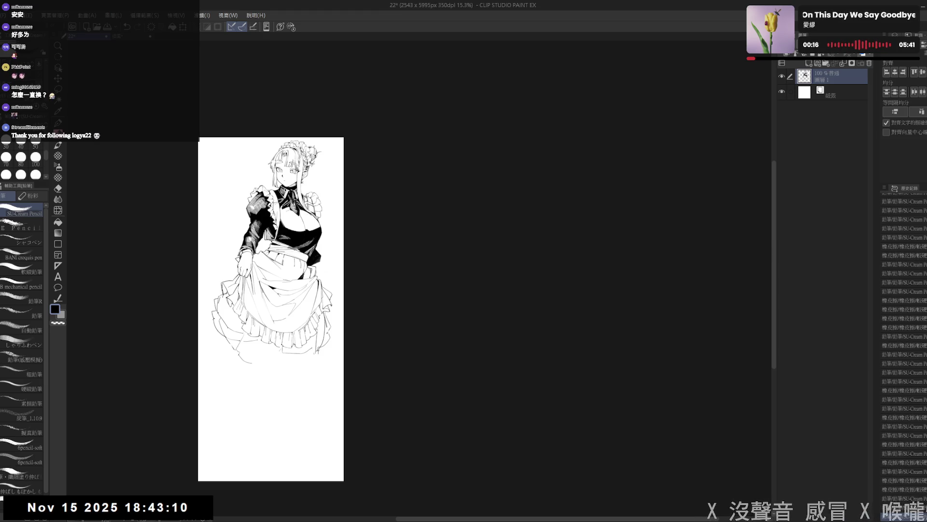
pyautogui.press('e')
pyautogui.moveTo(230, 355)
pyautogui.mouseDown()
pyautogui.moveTo(250, 361)
pyautogui.moveTo(274, 349)
pyautogui.moveTo(236, 342)
pyautogui.mouseUp()
pyautogui.press('p')
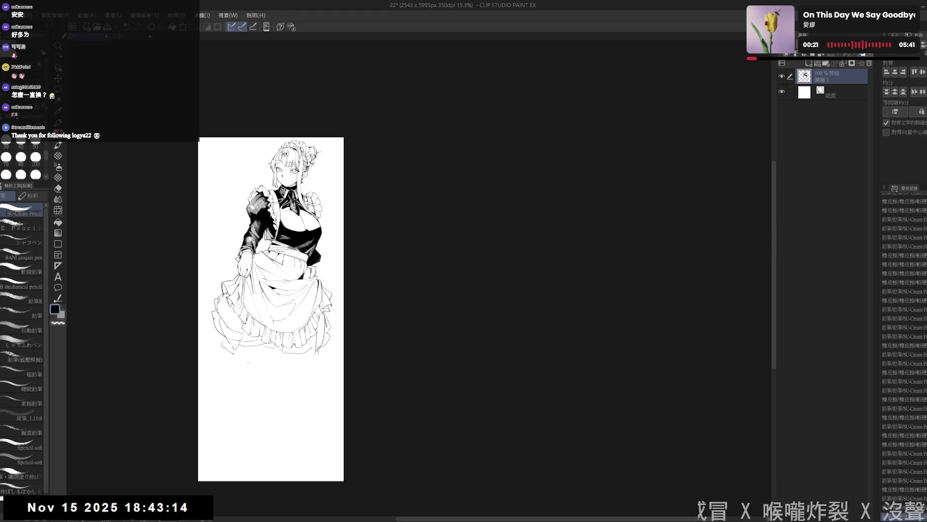
pyautogui.scroll(1, 263, 398)
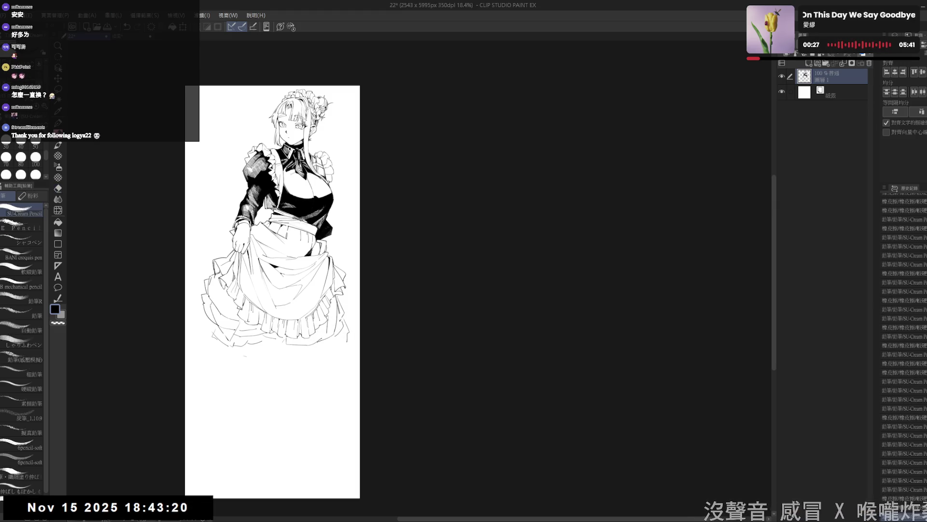
pyautogui.click(240, 360)
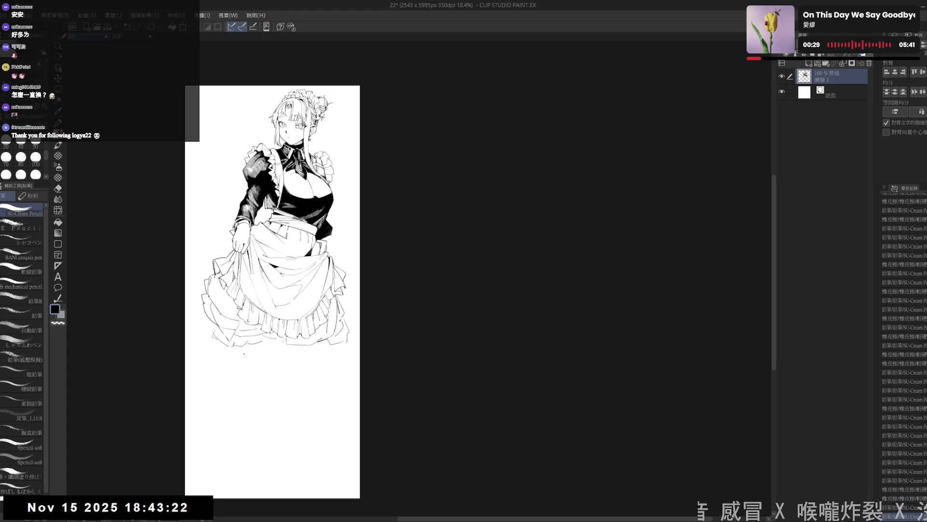
pyautogui.moveTo(244, 356)
pyautogui.mouseDown()
pyautogui.moveTo(271, 354)
pyautogui.moveTo(259, 362)
pyautogui.moveTo(271, 358)
pyautogui.moveTo(289, 423)
pyautogui.mouseUp()
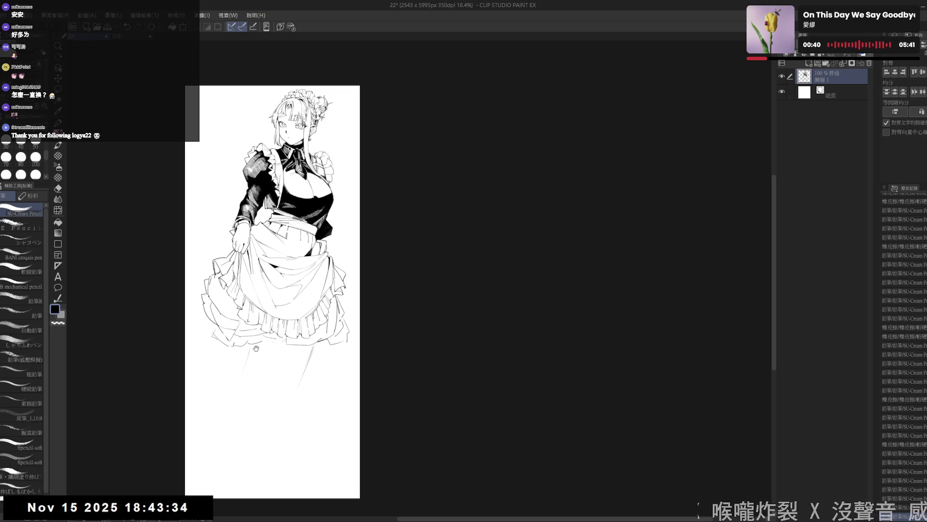
# - Sketch the legs below the skirt, undoing and restoring strokes until the leg lines read right
pyautogui.moveTo(255, 351); pyautogui.dragTo(254, 346)
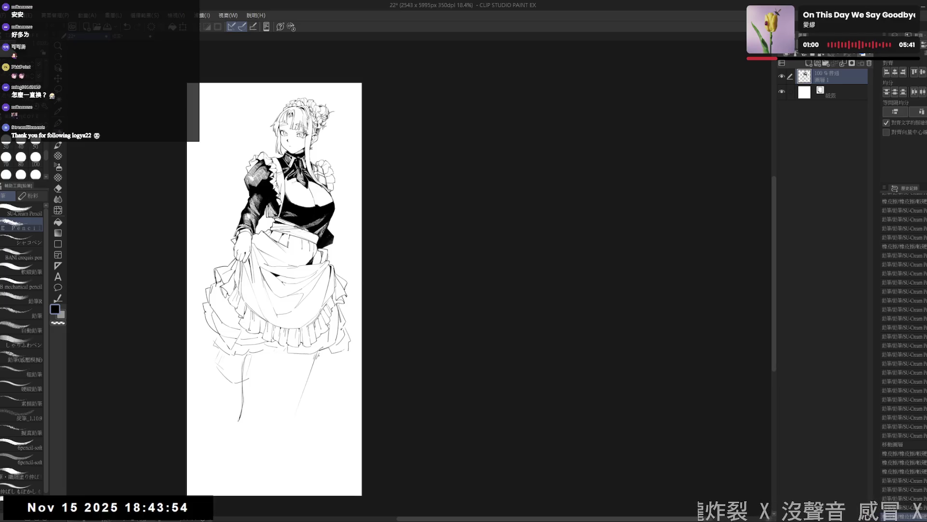
pyautogui.moveTo(243, 348)
pyautogui.mouseDown()
pyautogui.moveTo(221, 380)
pyautogui.moveTo(228, 420)
pyautogui.moveTo(266, 435)
pyautogui.mouseUp()
pyautogui.hotkey('ctrl', 'z')
pyautogui.hotkey('ctrl', 'z')
pyautogui.moveTo(263, 403); pyautogui.dragTo(260, 410)
pyautogui.hotkey('ctrl', 'z')
pyautogui.hotkey('ctrl', 'z')
pyautogui.hotkey('ctrl', 'z')
pyautogui.hotkey('ctrl', 'z')
pyautogui.hotkey('ctrl', 'z')
pyautogui.hotkey('ctrl', 'z')
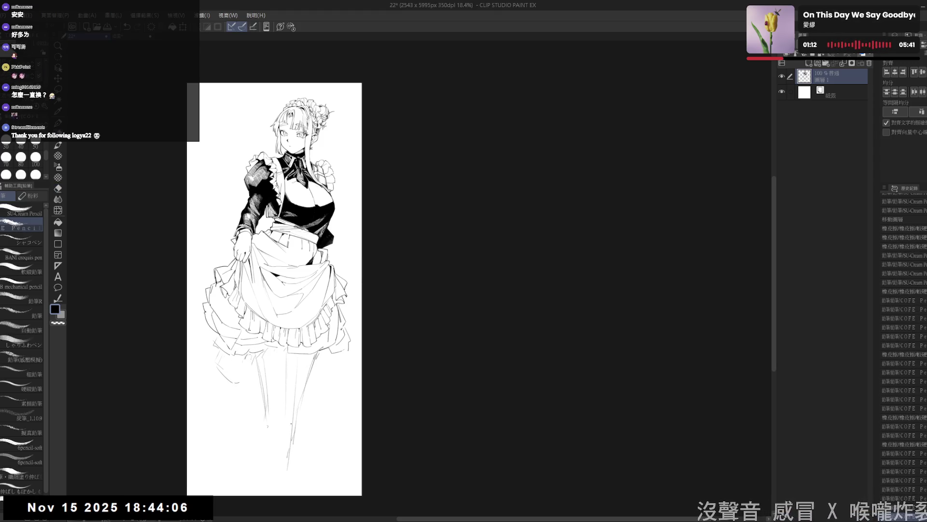
pyautogui.hotkey('ctrl', 'z')
pyautogui.hotkey('ctrl', 'z')
pyautogui.hotkey('ctrl', 'y')
pyautogui.hotkey('ctrl', 'y')
pyautogui.hotkey('ctrl', 'z')
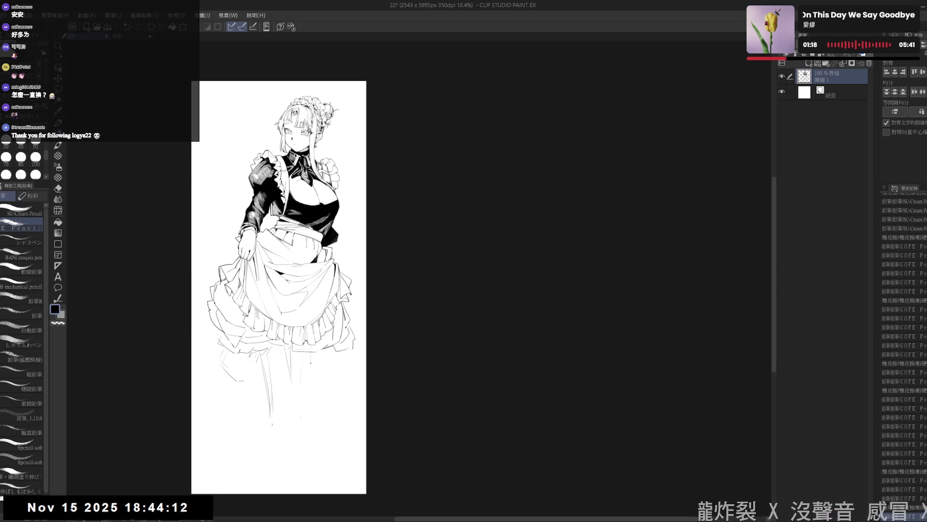
pyautogui.hotkey('ctrl', 'y')
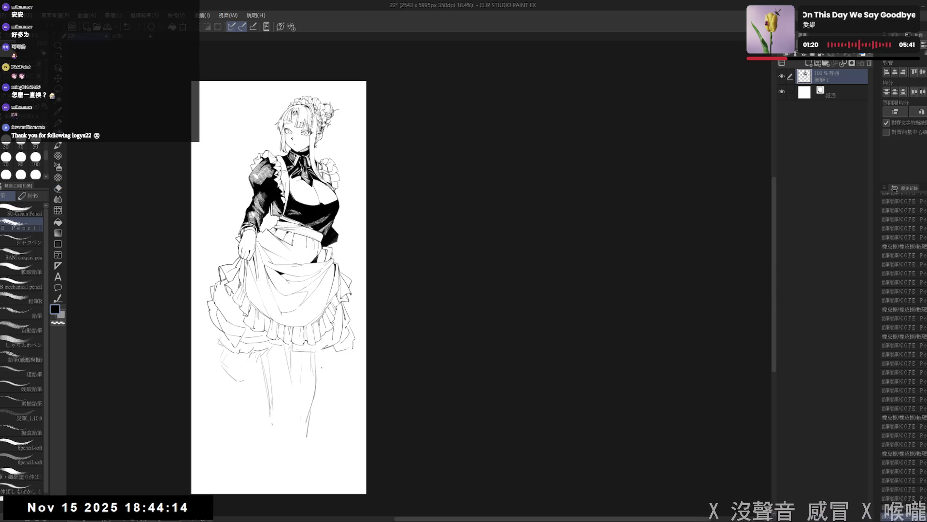
# - Clean up faint lower-leg lines and sketch the foot and boot strokes, undoing the weak ones
pyautogui.press('e')
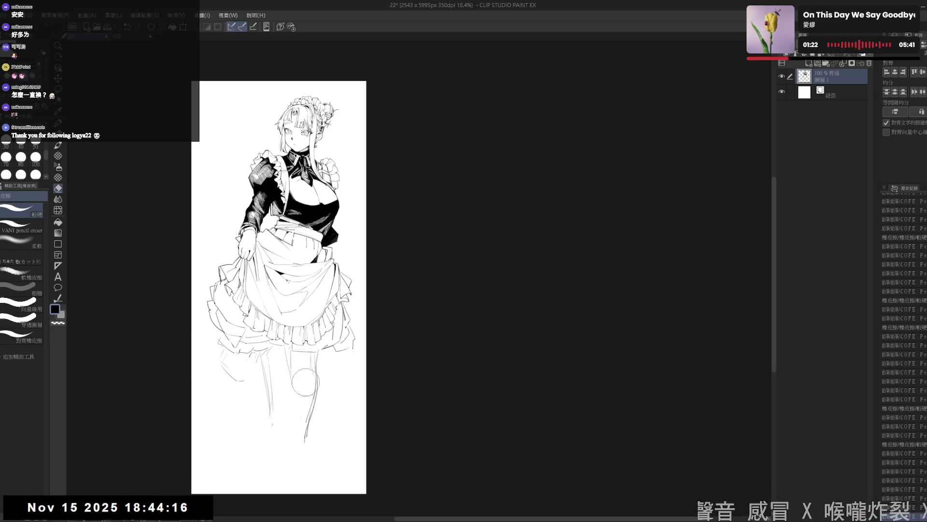
pyautogui.press('p')
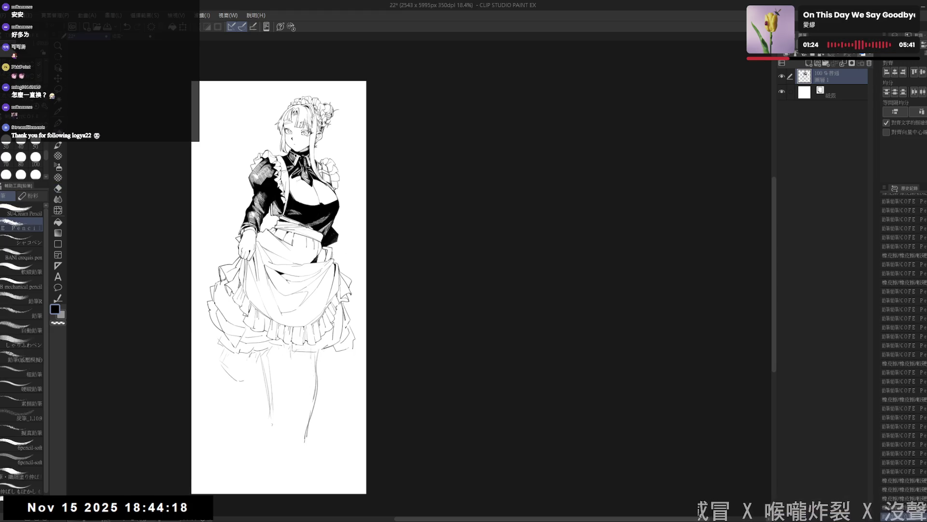
pyautogui.moveTo(279, 290); pyautogui.dragTo(275, 282)
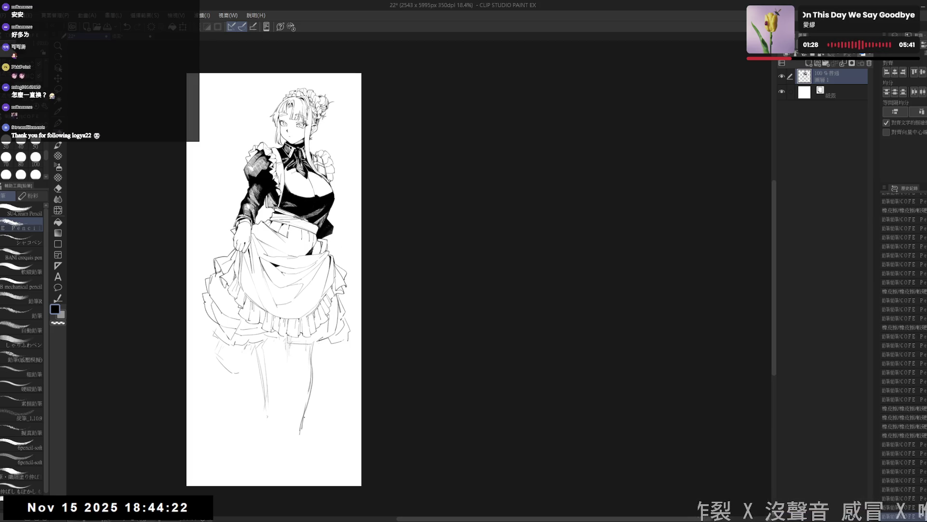
pyautogui.moveTo(312, 369)
pyautogui.mouseDown()
pyautogui.moveTo(300, 438)
pyautogui.moveTo(282, 463)
pyautogui.moveTo(293, 457)
pyautogui.mouseUp()
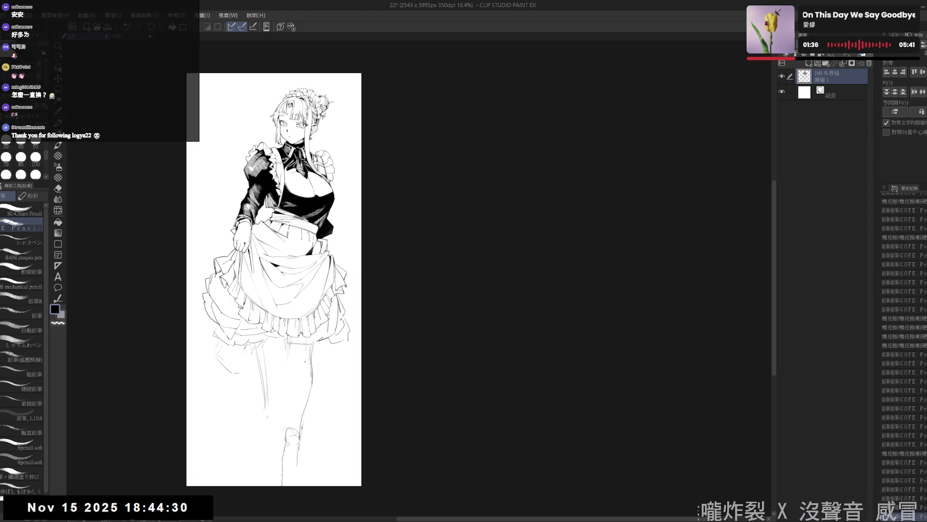
pyautogui.moveTo(275, 290); pyautogui.dragTo(277, 283)
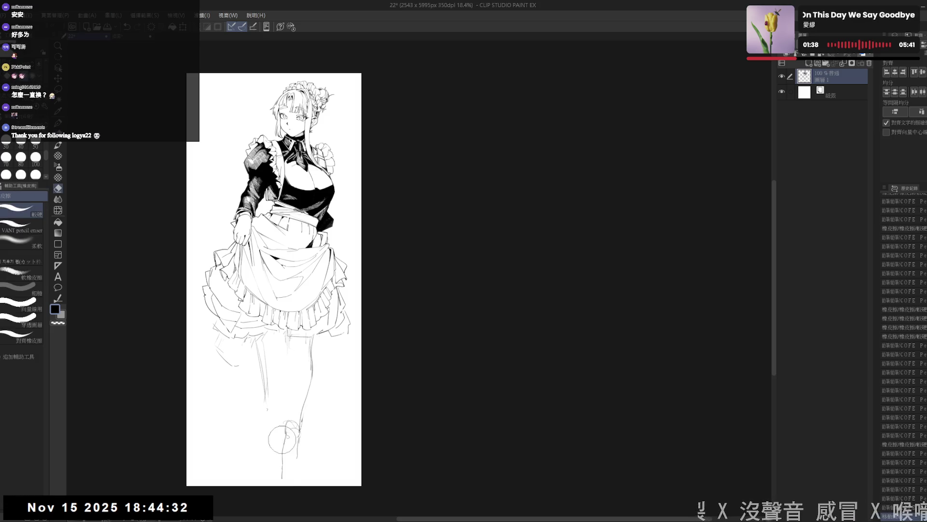
pyautogui.moveTo(285, 437); pyautogui.dragTo(279, 465)
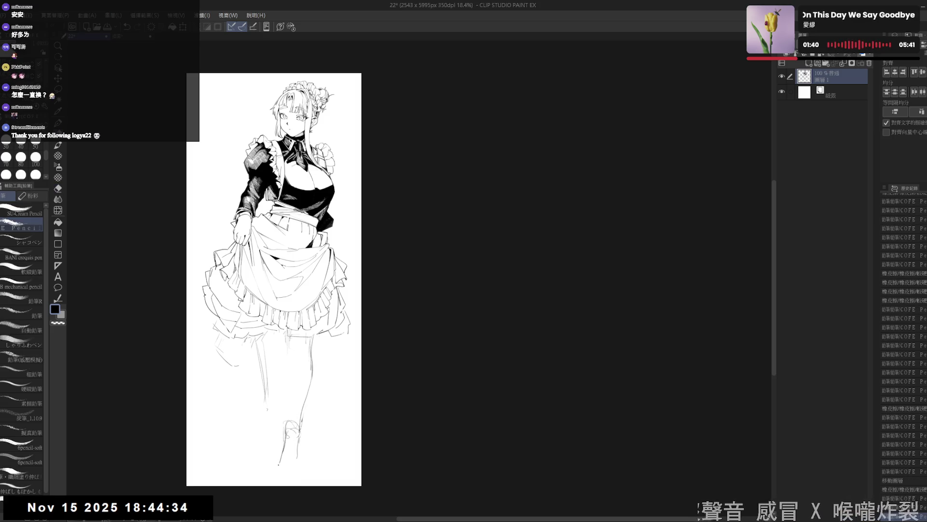
pyautogui.moveTo(300, 426)
pyautogui.mouseDown()
pyautogui.moveTo(291, 479)
pyautogui.moveTo(276, 486)
pyautogui.moveTo(297, 446)
pyautogui.moveTo(292, 478)
pyautogui.moveTo(286, 453)
pyautogui.moveTo(289, 482)
pyautogui.mouseUp()
pyautogui.hotkey('ctrl', 'z')
pyautogui.hotkey('ctrl', 'z')
pyautogui.hotkey('ctrl', 'z')
pyautogui.hotkey('ctrl', 'z')
pyautogui.hotkey('ctrl', 'z')
pyautogui.hotkey('ctrl', 'z')
# - Step forward through history to restore the lower-leg and boot sketch strokes
pyautogui.hotkey('ctrl', 'y')
pyautogui.hotkey('ctrl', 'y')
pyautogui.hotkey('ctrl', 'y')
pyautogui.hotkey('ctrl', 'y')
pyautogui.hotkey('ctrl', 'z')
pyautogui.hotkey('ctrl', 'y')
pyautogui.hotkey('ctrl', 'y')
pyautogui.hotkey('ctrl', 'y')
pyautogui.hotkey('ctrl', 'y')
pyautogui.hotkey('ctrl', 'y')
pyautogui.hotkey('ctrl', 'y')
pyautogui.hotkey('ctrl', 'y')
pyautogui.hotkey('ctrl', 'y')
pyautogui.hotkey('ctrl', 'y')
pyautogui.hotkey('ctrl', 'y')
pyautogui.hotkey('ctrl', 'y')
pyautogui.hotkey('ctrl', 'y')
pyautogui.hotkey('ctrl', 'y')
pyautogui.hotkey('ctrl', 'y')
pyautogui.hotkey('ctrl', 'y')
pyautogui.hotkey('ctrl', 'y')
pyautogui.hotkey('ctrl', 'y')
pyautogui.hotkey('ctrl', 'y')
pyautogui.hotkey('ctrl', 'y')
pyautogui.hotkey('ctrl', 'y')
pyautogui.hotkey('ctrl', 'y')
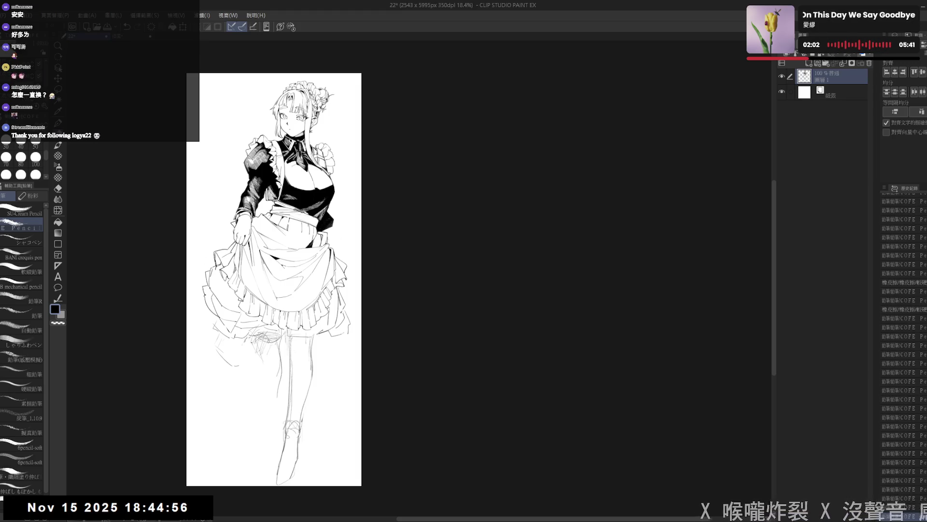
pyautogui.hotkey('ctrl', 'y')
pyautogui.hotkey('ctrl', 'y')
pyautogui.hotkey('ctrl', 'y')
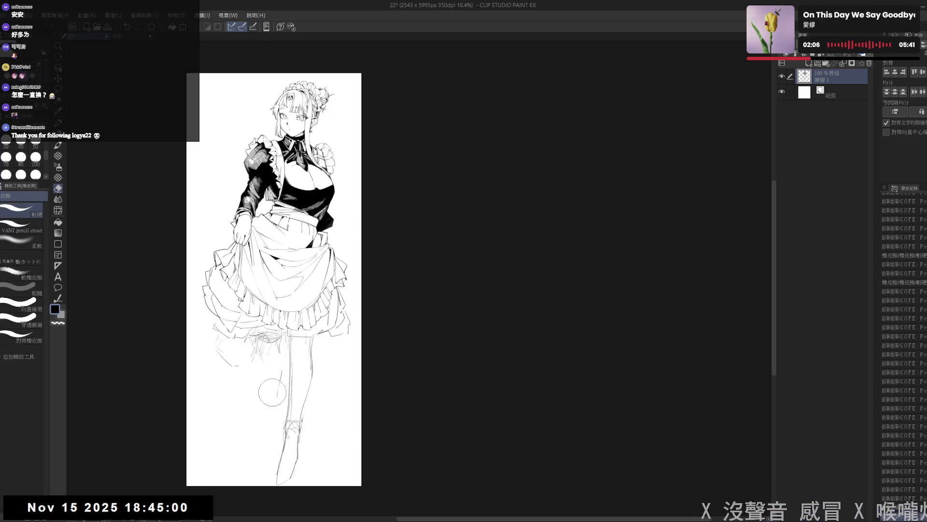
pyautogui.hotkey('ctrl', 'y')
pyautogui.hotkey('ctrl', 'y')
pyautogui.hotkey('ctrl', 'y')
pyautogui.hotkey('ctrl', 'y')
pyautogui.hotkey('ctrl', 'y')
pyautogui.hotkey('ctrl', 'y')
pyautogui.hotkey('ctrl', 'y')
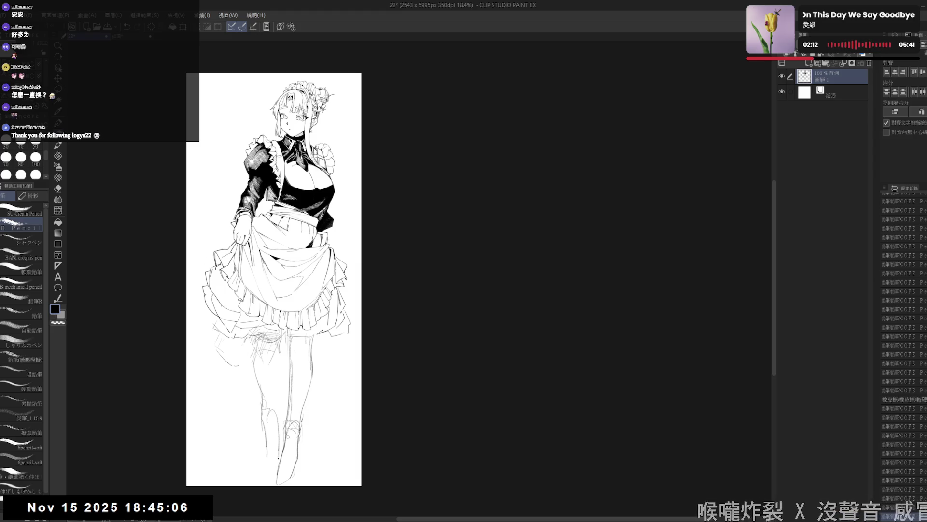
pyautogui.hotkey('ctrl', 'y')
pyautogui.hotkey('ctrl', 'y')
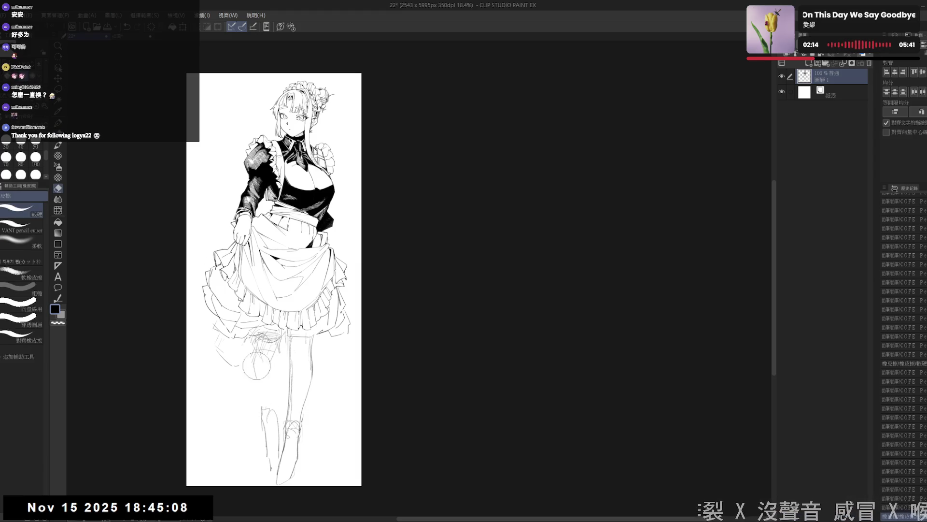
pyautogui.hotkey('ctrl', 'y')
pyautogui.hotkey('ctrl', 'y')
pyautogui.hotkey('ctrl', 'y')
pyautogui.hotkey('ctrl', 'y')
pyautogui.hotkey('ctrl', 'y')
pyautogui.hotkey('ctrl', 'y')
pyautogui.hotkey('ctrl', 'y')
pyautogui.hotkey('ctrl', 'y')
pyautogui.hotkey('ctrl', 'y')
pyautogui.hotkey('ctrl', 'y')
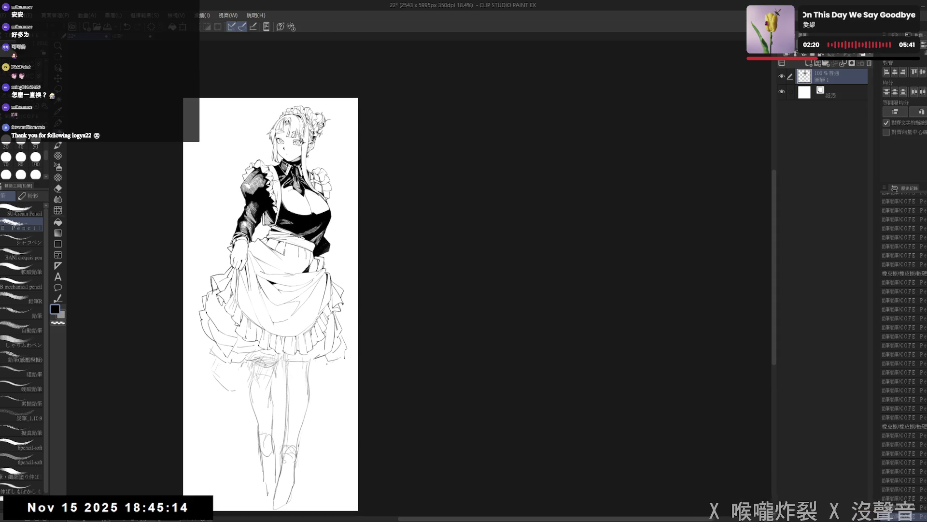
pyautogui.scroll(2, 297, 348)
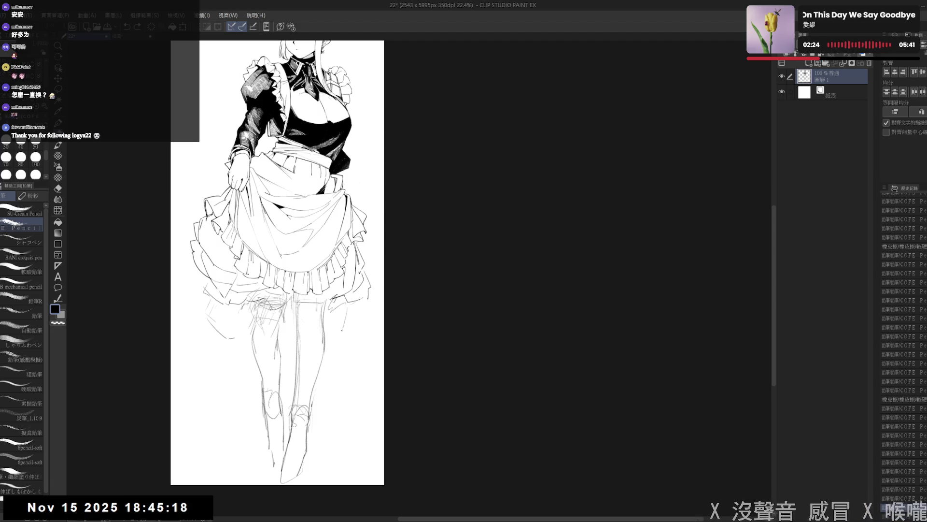
# - Sketch a long skirt line trailing down left of the legs with a short mark by the right leg
pyautogui.moveTo(193, 294)
pyautogui.mouseDown()
pyautogui.moveTo(212, 412)
pyautogui.moveTo(254, 446)
pyautogui.mouseUp()
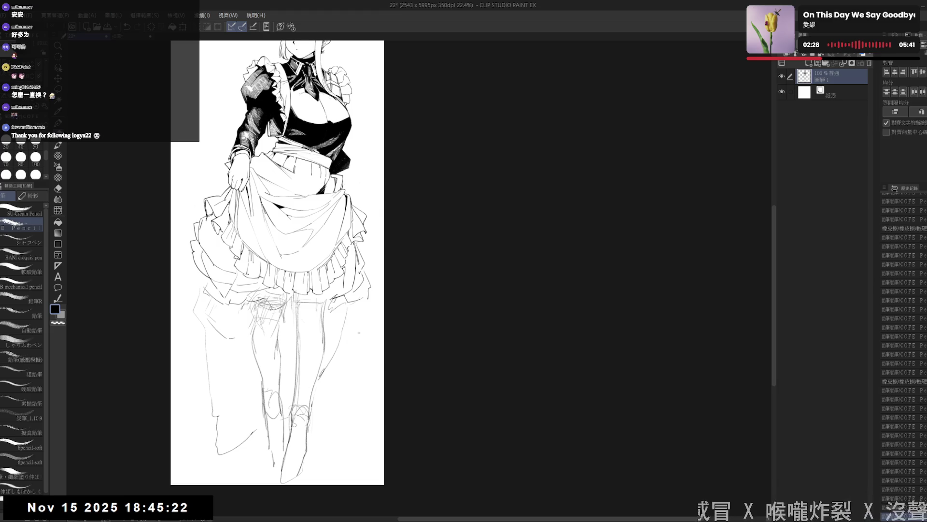
pyautogui.moveTo(318, 373); pyautogui.dragTo(325, 387)
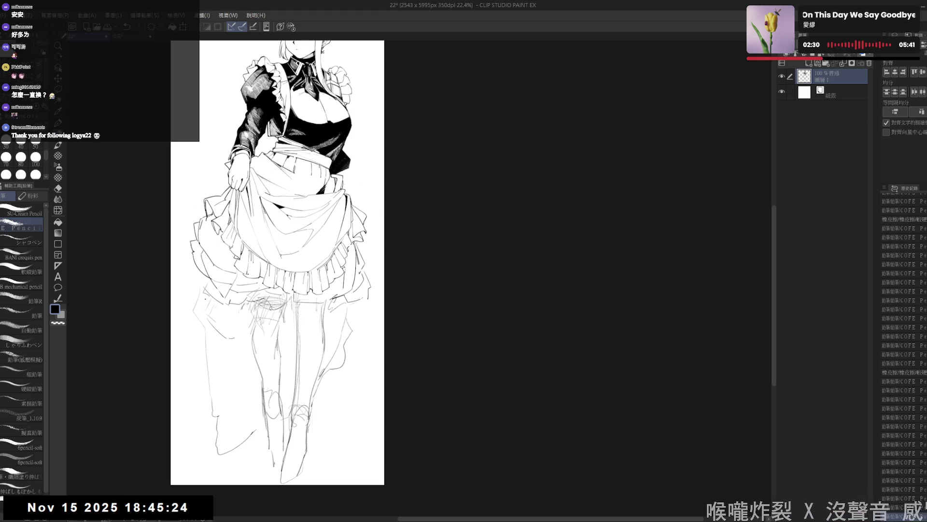
pyautogui.moveTo(379, 239); pyautogui.dragTo(363, 256)
pyautogui.scroll(-2, 340, 316)
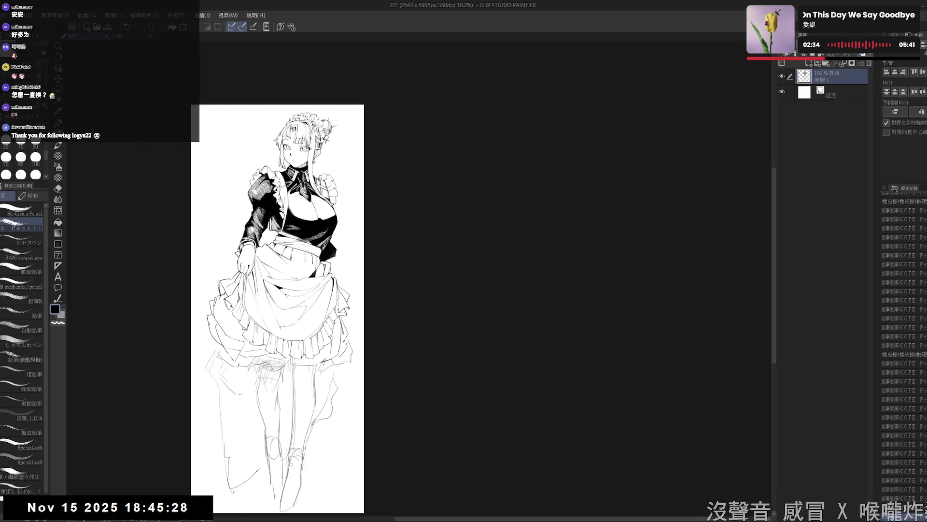
pyautogui.moveTo(328, 416)
pyautogui.mouseDown()
pyautogui.moveTo(293, 426)
pyautogui.moveTo(299, 407)
pyautogui.mouseUp()
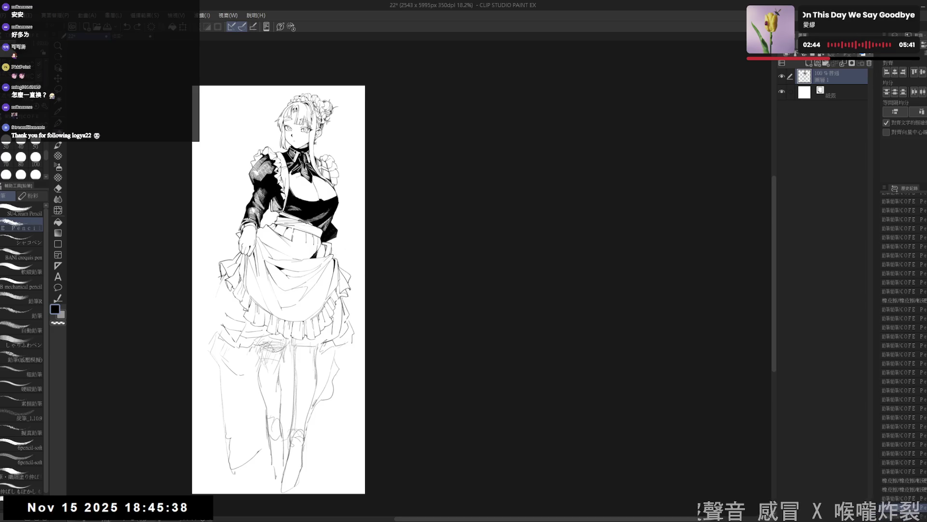
# - Build up the skirt's left edge with short strokes and a diagonal line, undoing a stray mark
pyautogui.moveTo(216, 304); pyautogui.dragTo(212, 321)
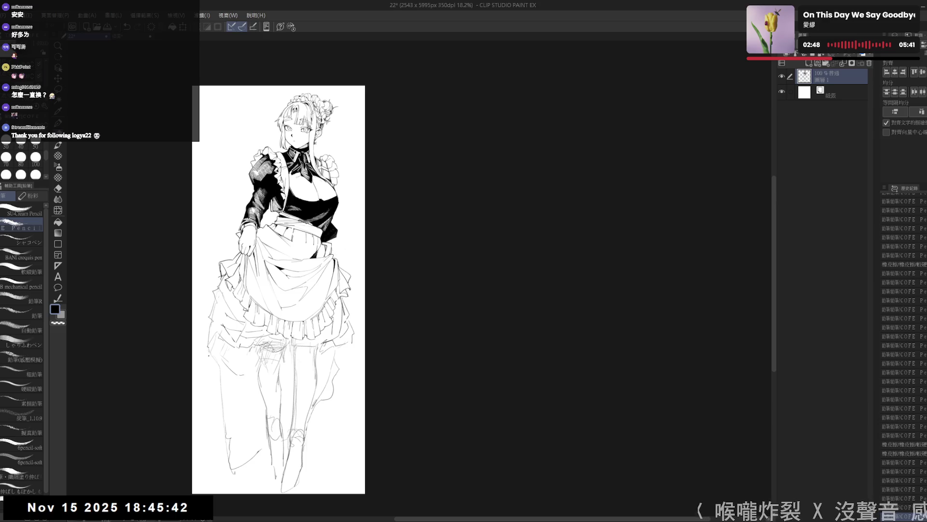
pyautogui.moveTo(211, 352); pyautogui.dragTo(206, 365)
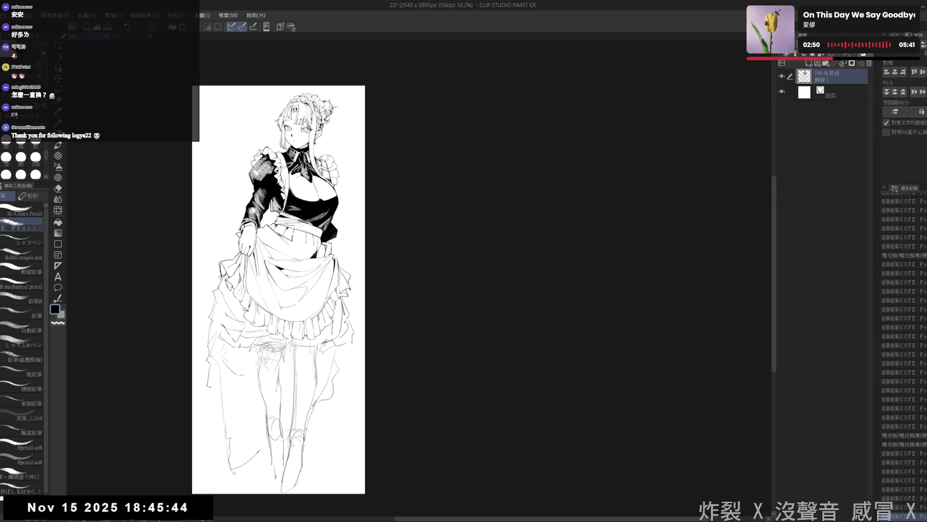
pyautogui.moveTo(218, 314)
pyautogui.mouseDown()
pyautogui.moveTo(207, 357)
pyautogui.moveTo(218, 347)
pyautogui.moveTo(232, 360)
pyautogui.moveTo(210, 391)
pyautogui.mouseUp()
pyautogui.hotkey('ctrl', 'z')
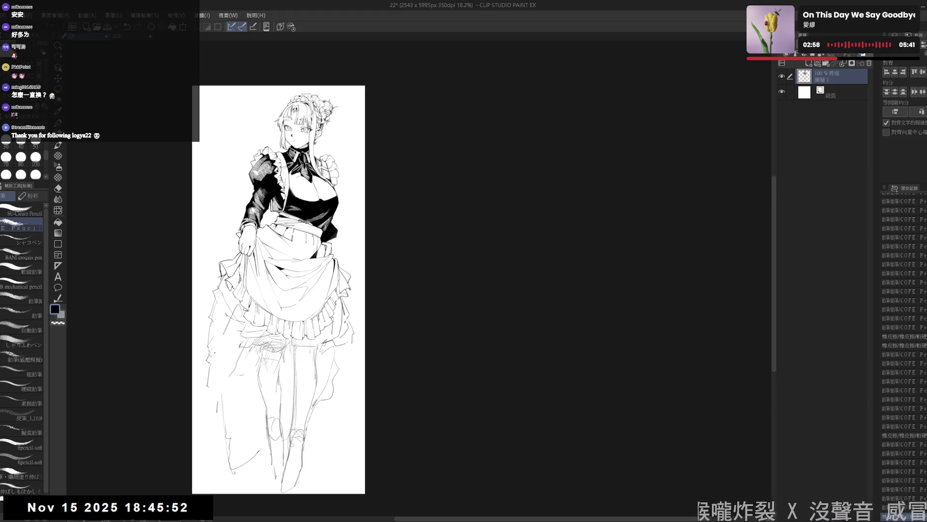
pyautogui.moveTo(234, 314); pyautogui.dragTo(201, 360)
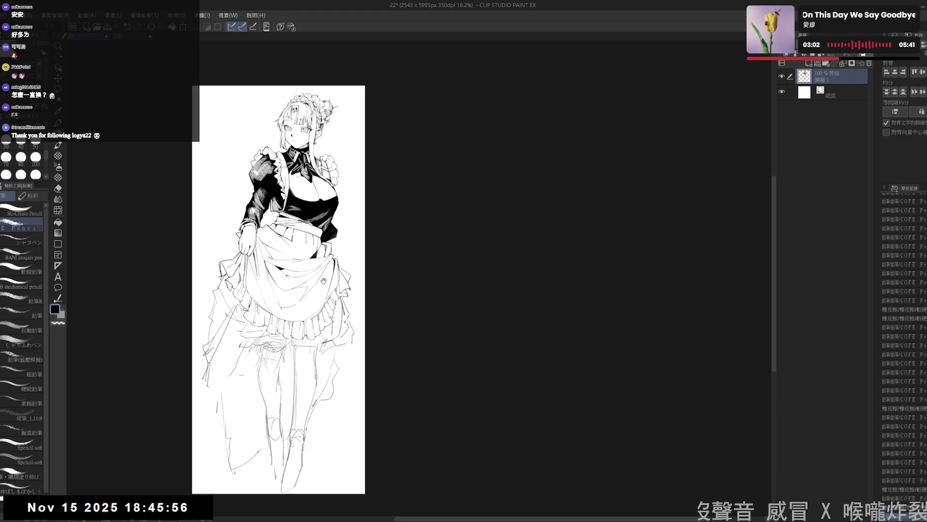
pyautogui.scroll(-1, 278, 290)
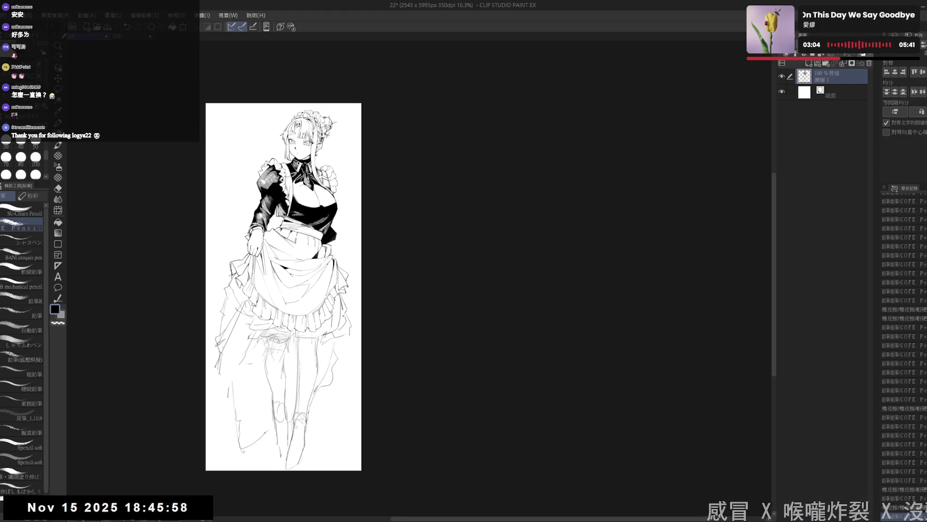
pyautogui.scroll(1, 333, 257)
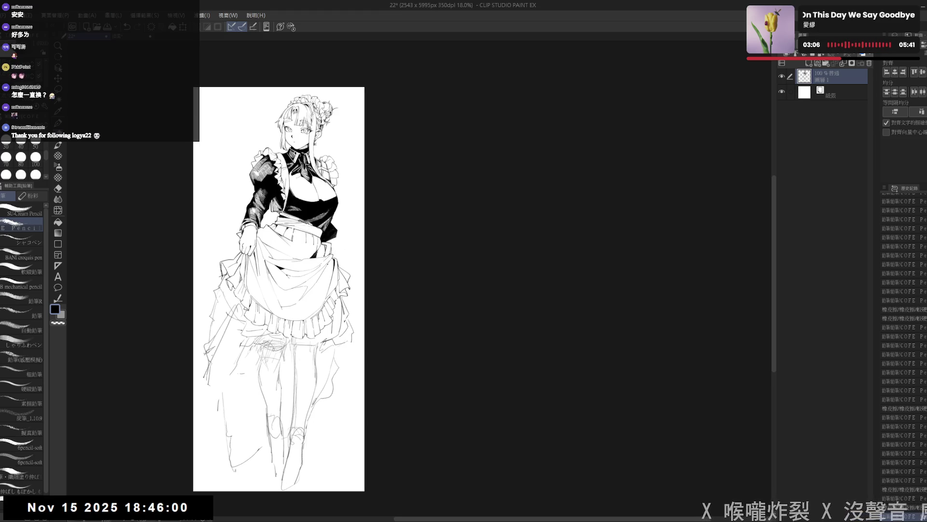
pyautogui.moveTo(283, 290); pyautogui.dragTo(289, 295)
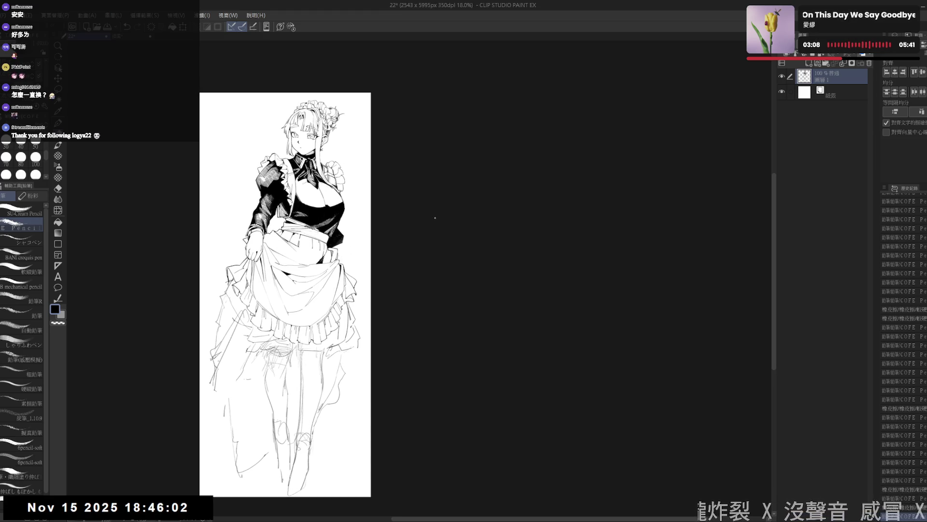
pyautogui.scroll(1, 406, 290)
pyautogui.scroll(1, 377, 305)
pyautogui.scroll(1, 359, 313)
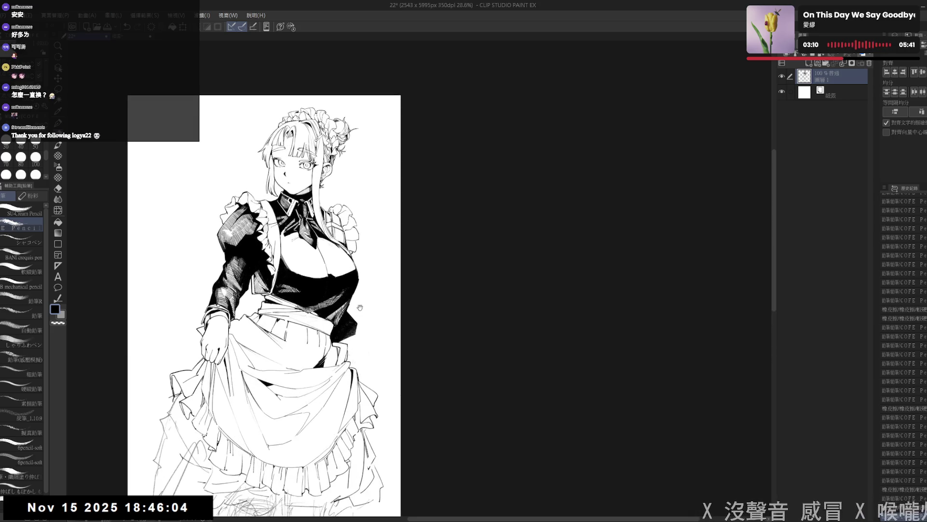
pyautogui.press('e')
pyautogui.press('p')
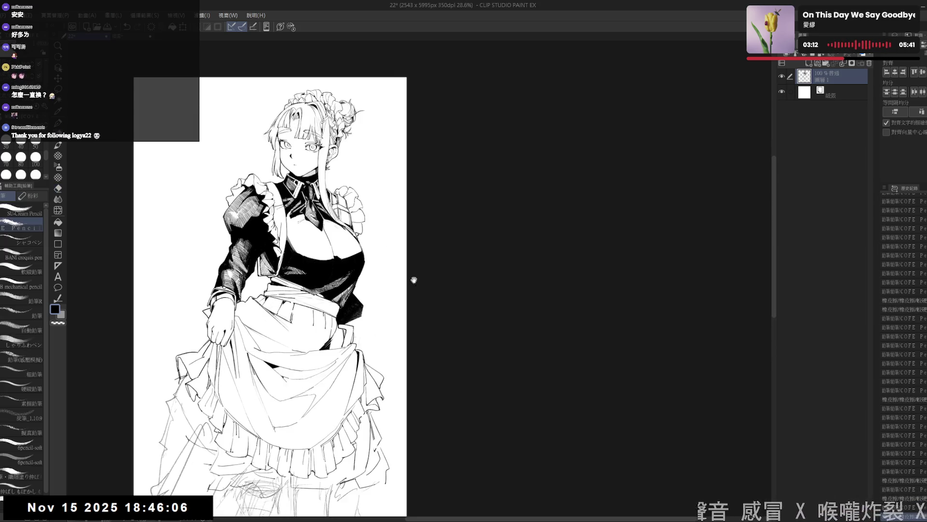
pyautogui.scroll(-1, 416, 249)
pyautogui.moveTo(415, 249); pyautogui.dragTo(431, 280)
pyautogui.scroll(-1, 423, 283)
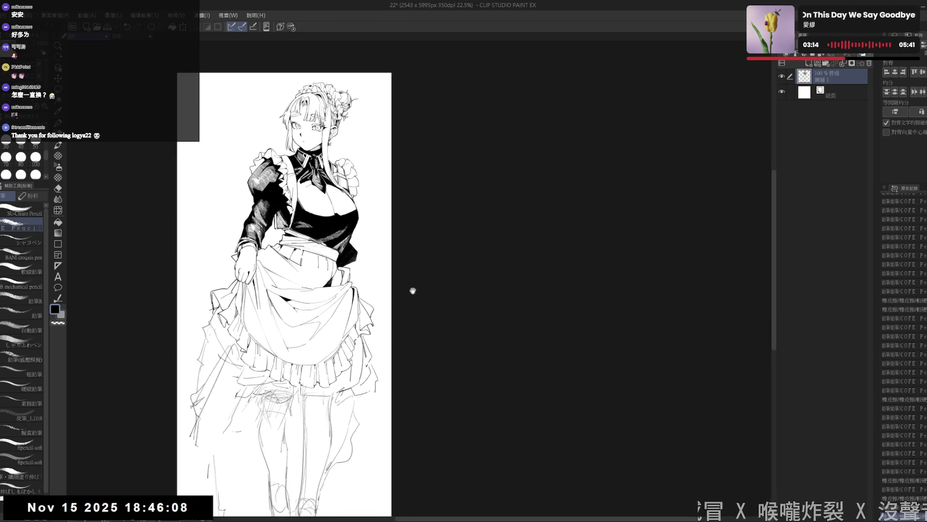
pyautogui.scroll(-1, 410, 299)
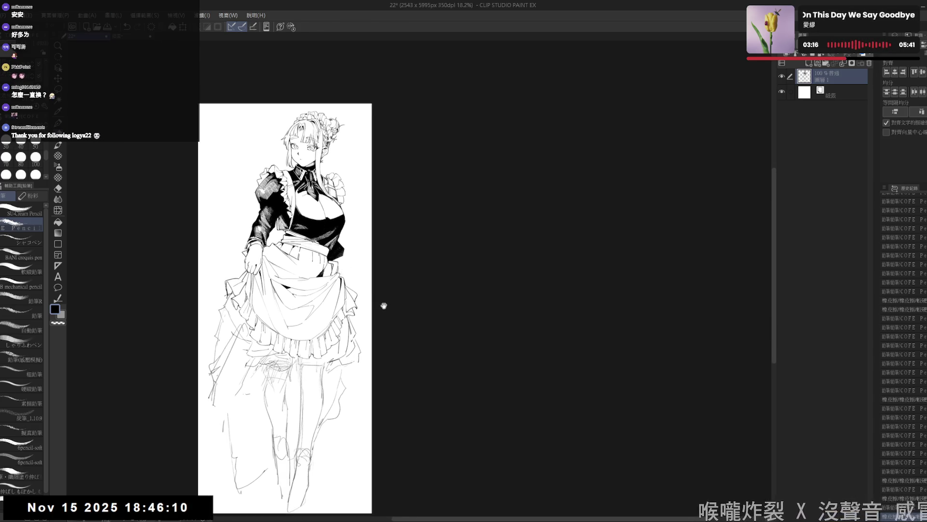
pyautogui.scroll(-2, 366, 330)
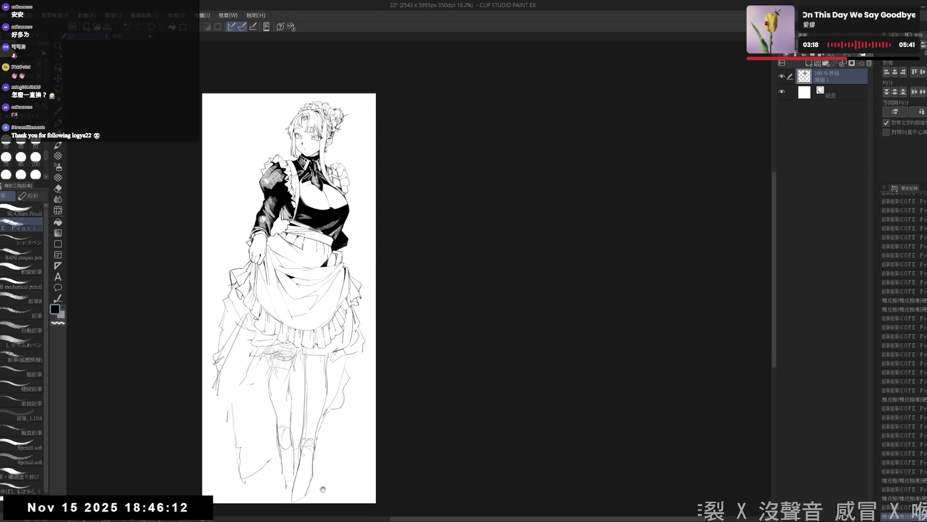
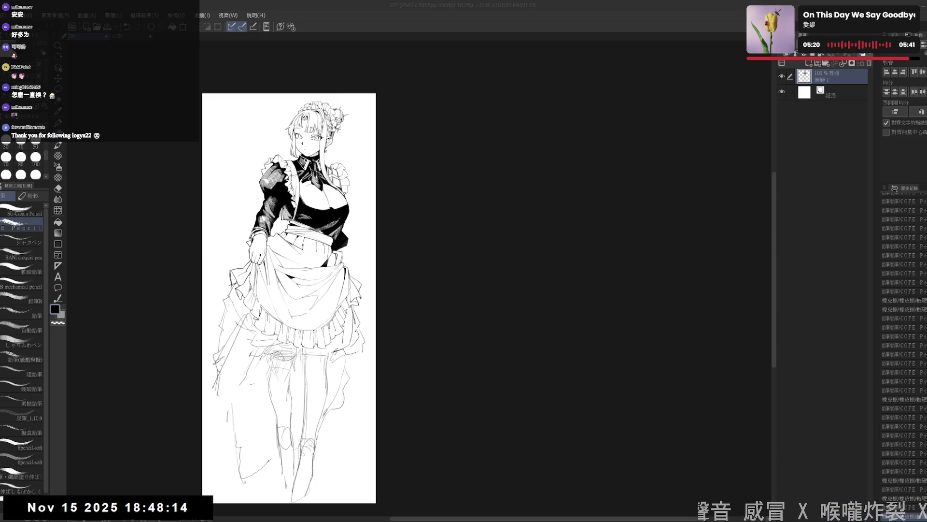
# - Try rotating the whole drawing layer slightly clockwise, then discard the rotation
pyautogui.click(395, 24)
pyautogui.hotkey('ctrl', 't')
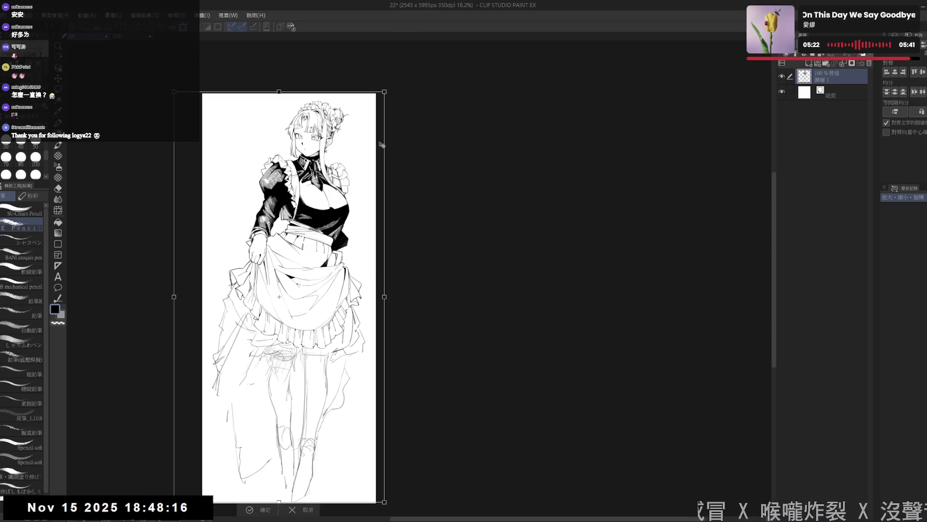
pyautogui.moveTo(397, 93); pyautogui.dragTo(391, 91)
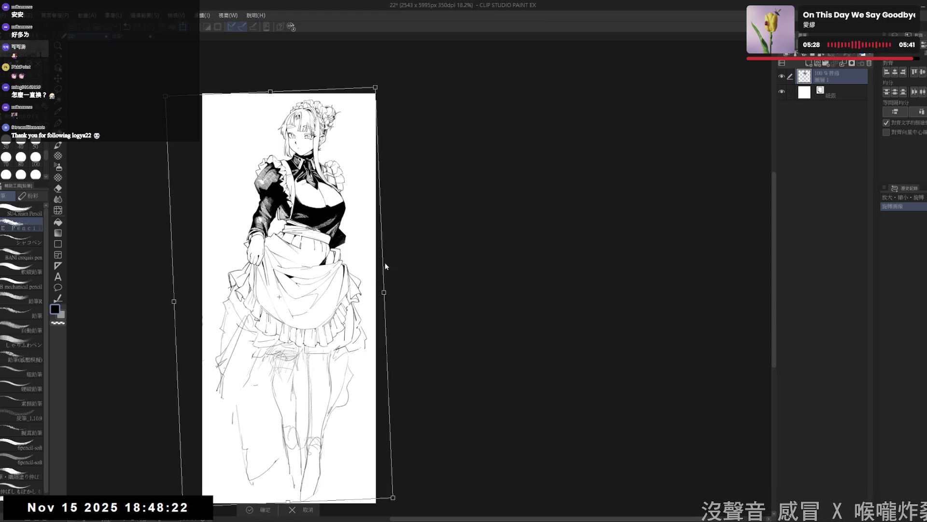
pyautogui.press('Escape')
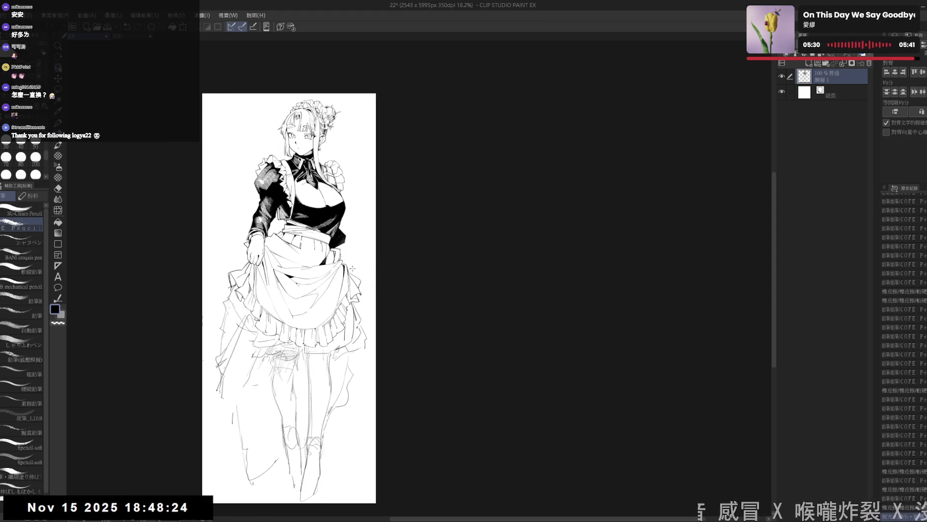
# - Lasso-select the maid's lower skirt and sketchy legs
pyautogui.press('m')
pyautogui.moveTo(305, 321); pyautogui.dragTo(319, 309)
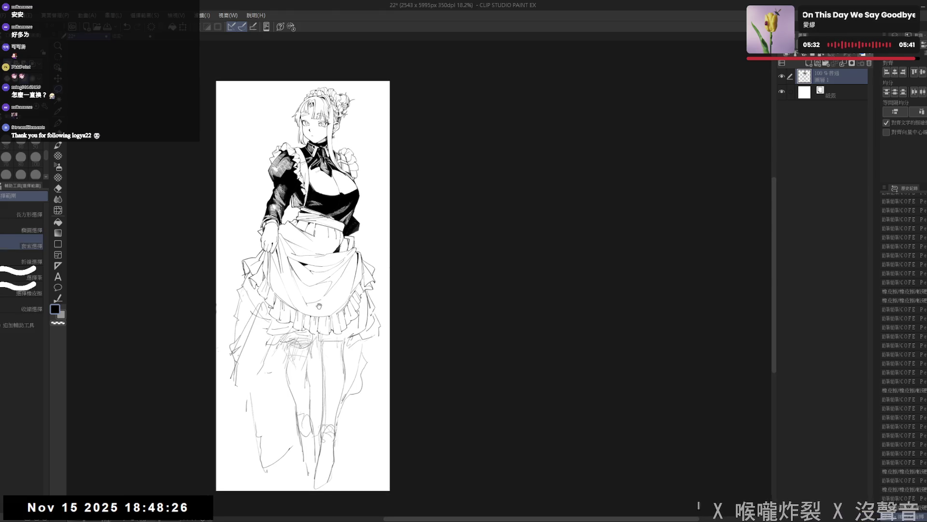
pyautogui.moveTo(255, 239)
pyautogui.mouseDown()
pyautogui.moveTo(247, 479)
pyautogui.moveTo(371, 237)
pyautogui.mouseUp()
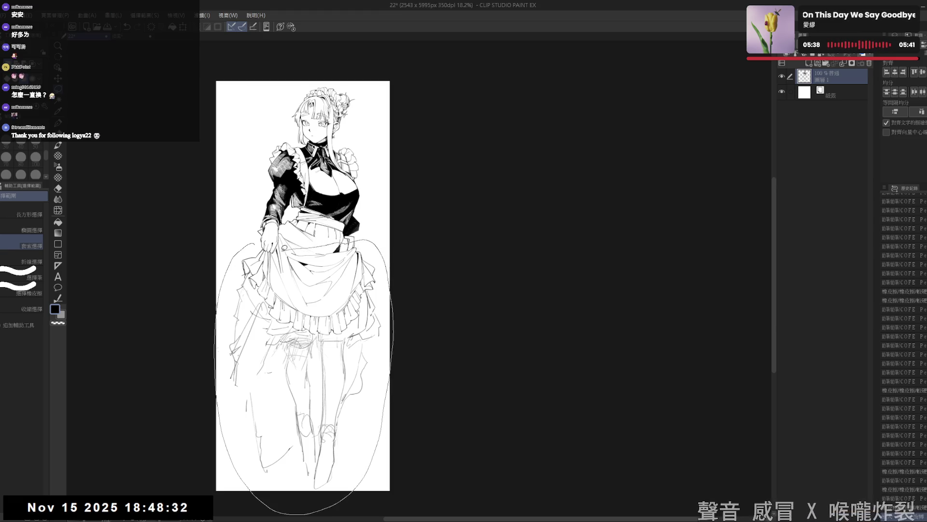
pyautogui.moveTo(366, 240); pyautogui.dragTo(365, 240)
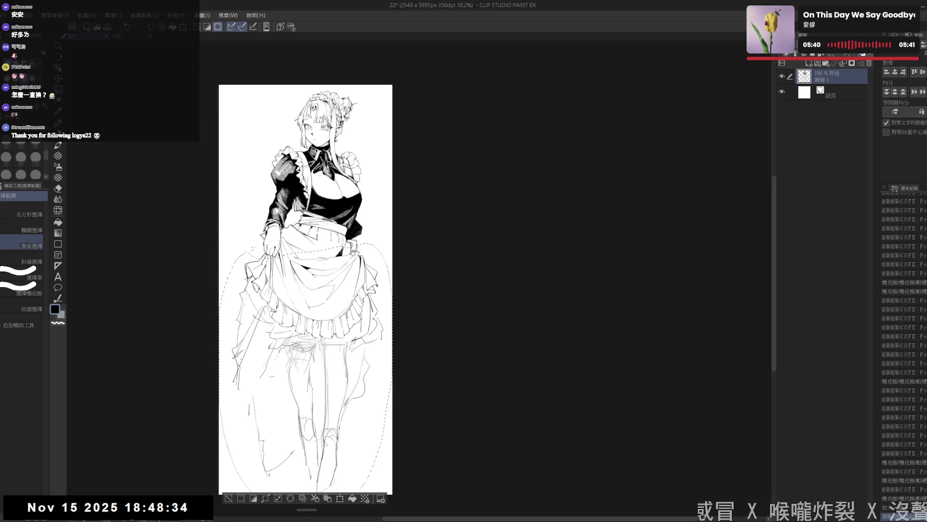
pyautogui.moveTo(351, 254); pyautogui.dragTo(294, 295)
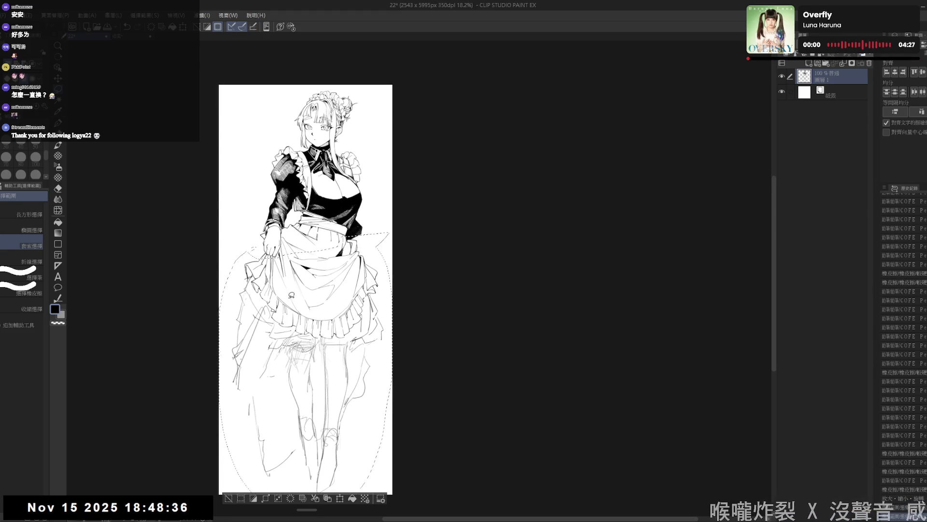
pyautogui.moveTo(375, 402); pyautogui.dragTo(374, 382)
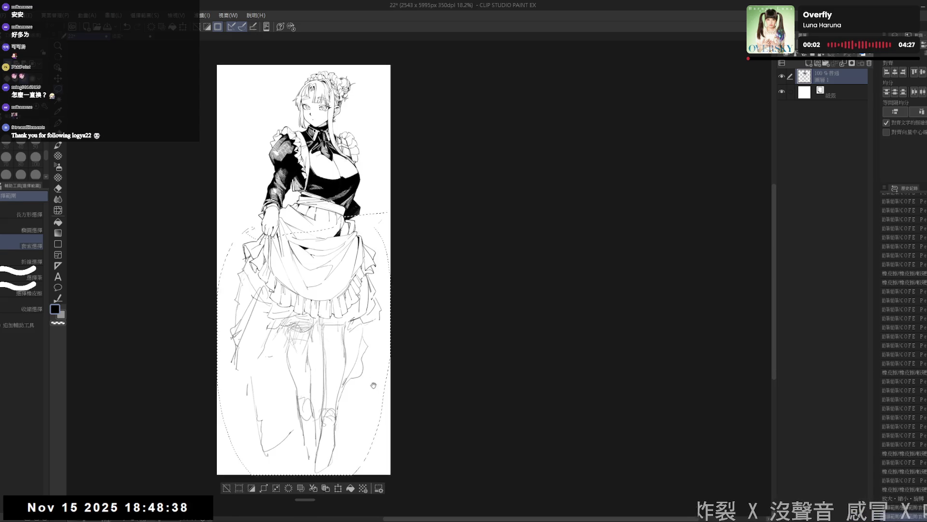
# - Squash the selected lower figure up from the bottom, commit the transform and start sketching the left leg
pyautogui.click(338, 488)
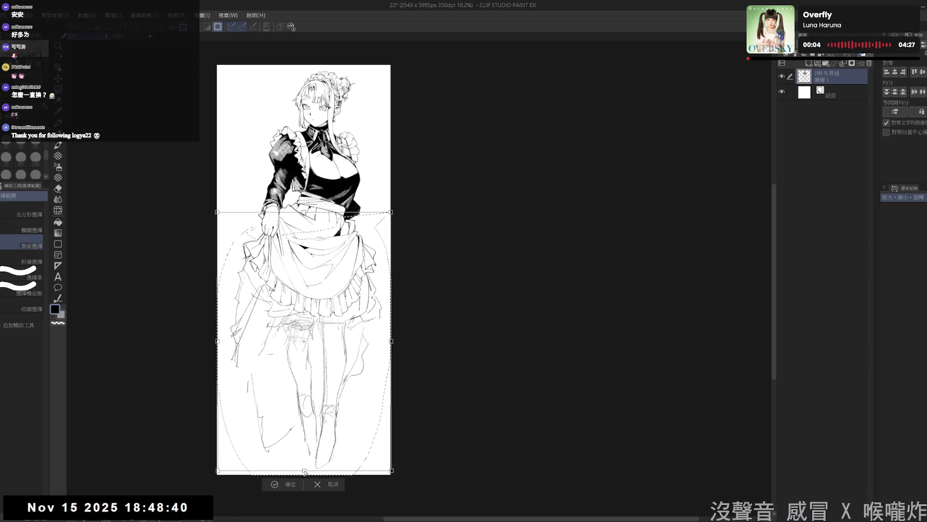
pyautogui.moveTo(305, 471); pyautogui.dragTo(305, 468)
pyautogui.click(310, 484)
pyautogui.scroll(-1, 423, 273)
pyautogui.moveTo(430, 265); pyautogui.dragTo(429, 274)
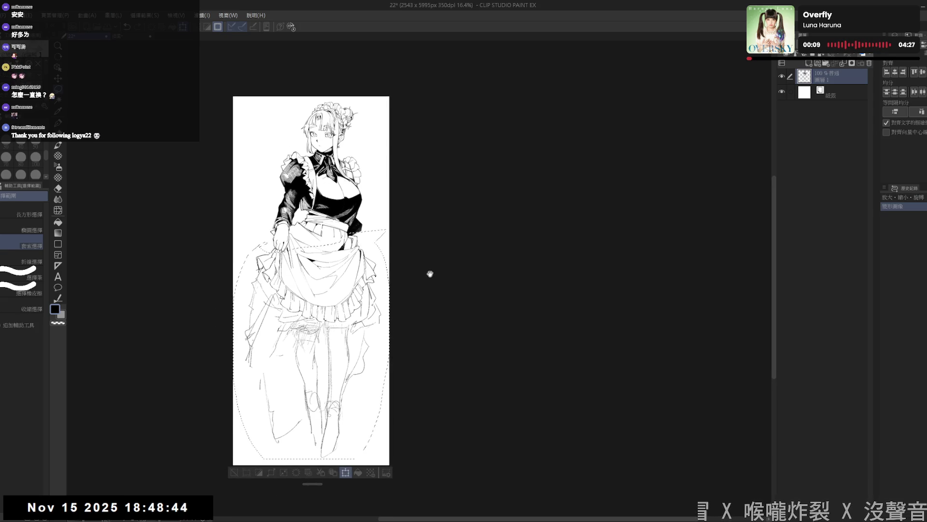
pyautogui.hotkey('ctrl', 't')
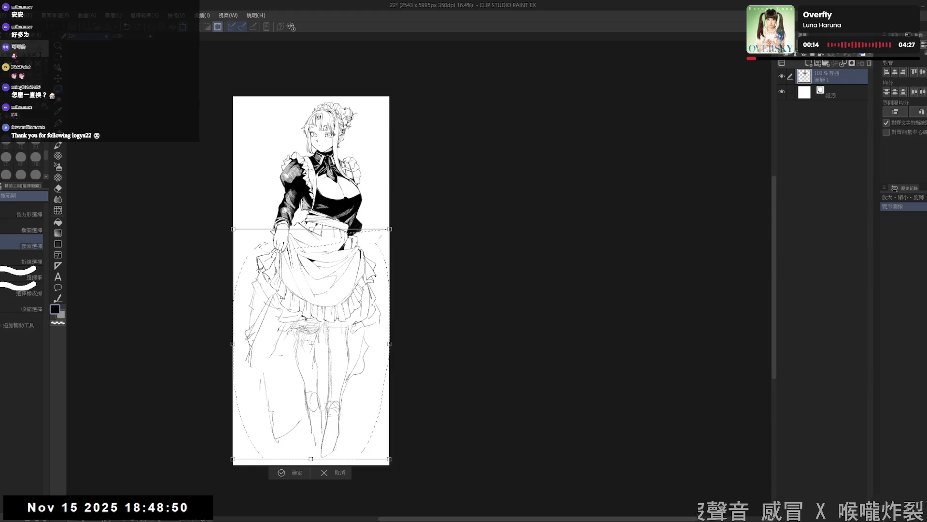
pyautogui.hotkey('ctrl', 'd')
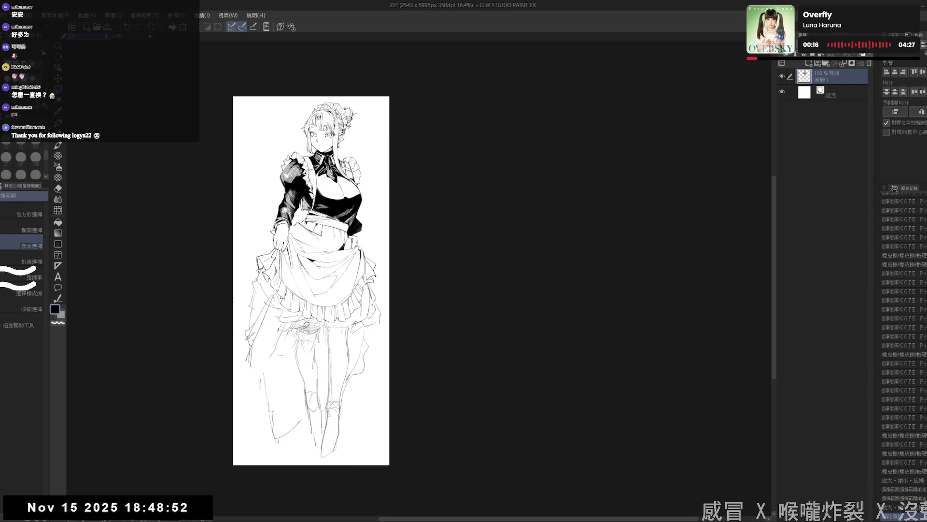
pyautogui.moveTo(297, 319)
pyautogui.mouseDown()
pyautogui.moveTo(319, 444)
pyautogui.moveTo(322, 327)
pyautogui.moveTo(308, 442)
pyautogui.mouseUp()
# - Erase the old foot lines near the boot, toggling between eraser and pencil
pyautogui.hotkey('ctrl', 'd')
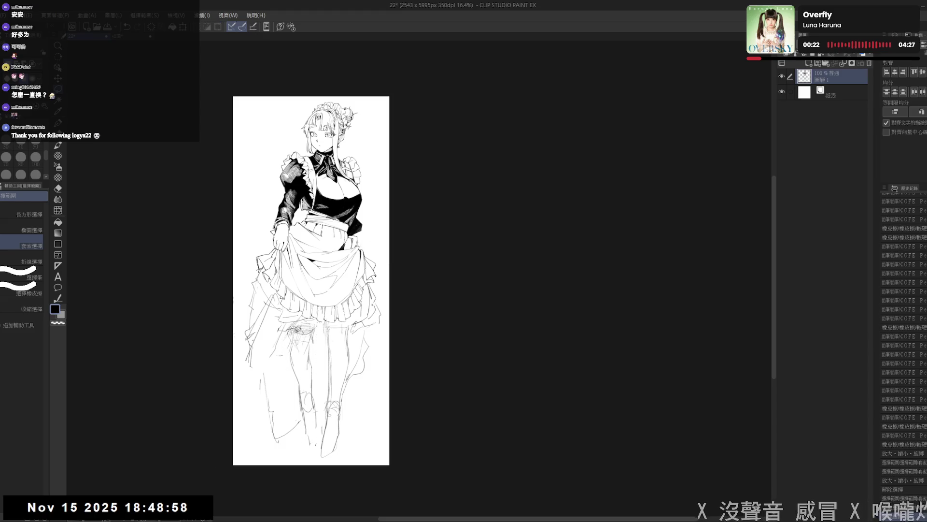
pyautogui.press('e')
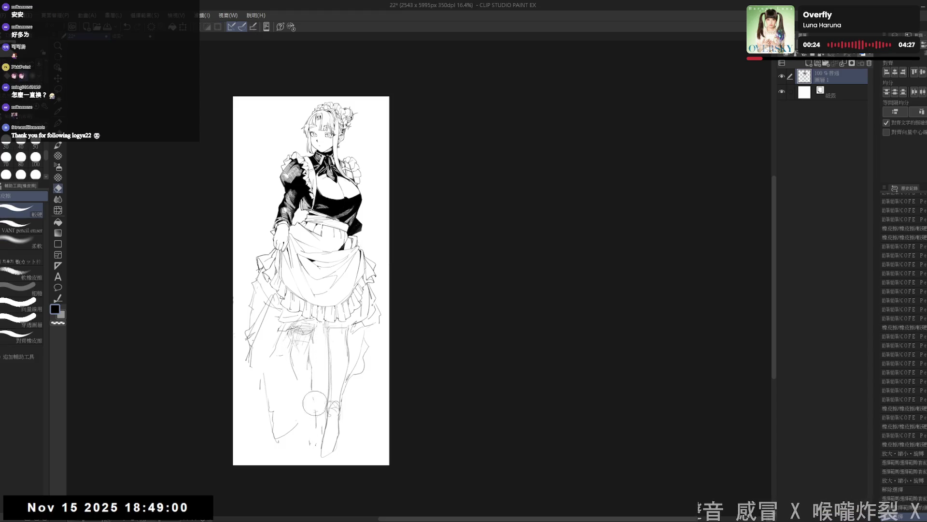
pyautogui.press('p')
pyautogui.moveTo(314, 402)
pyautogui.mouseDown()
pyautogui.moveTo(309, 435)
pyautogui.moveTo(309, 420)
pyautogui.mouseUp()
pyautogui.press('e')
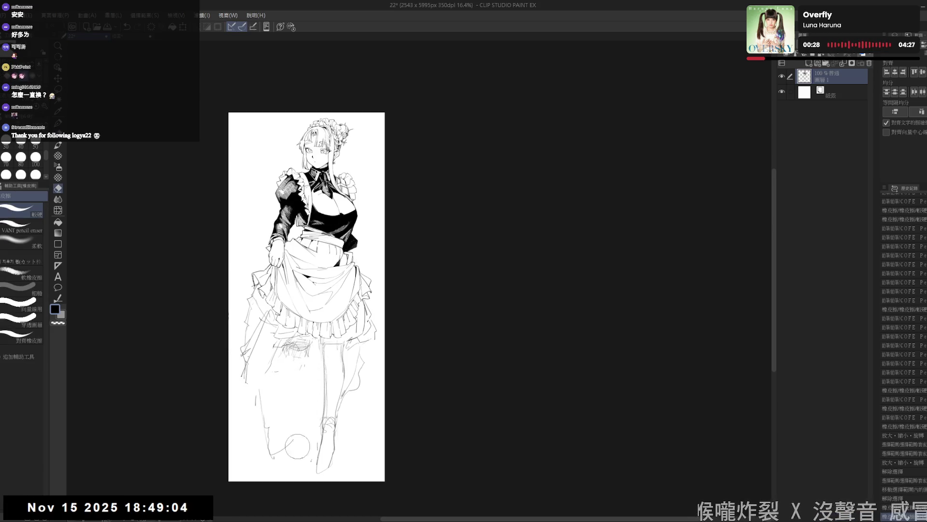
pyautogui.press('p')
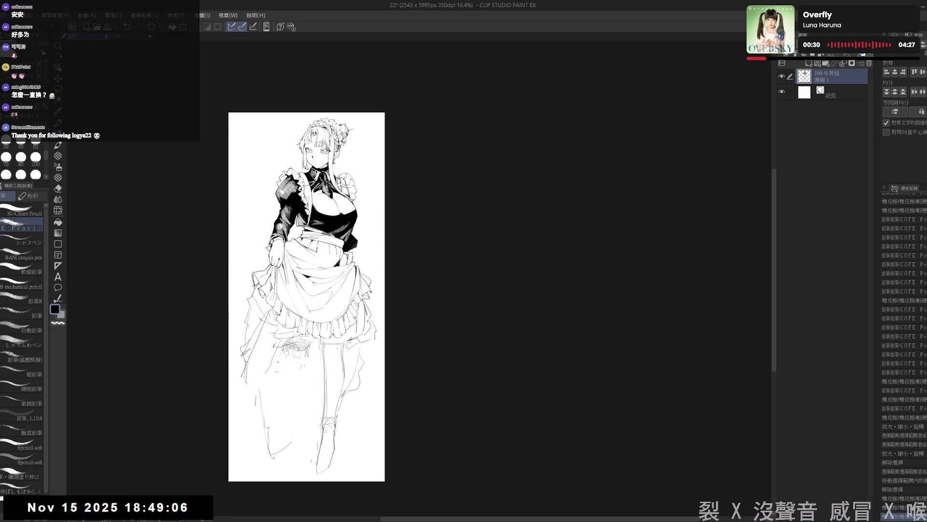
pyautogui.press('e')
pyautogui.press('p')
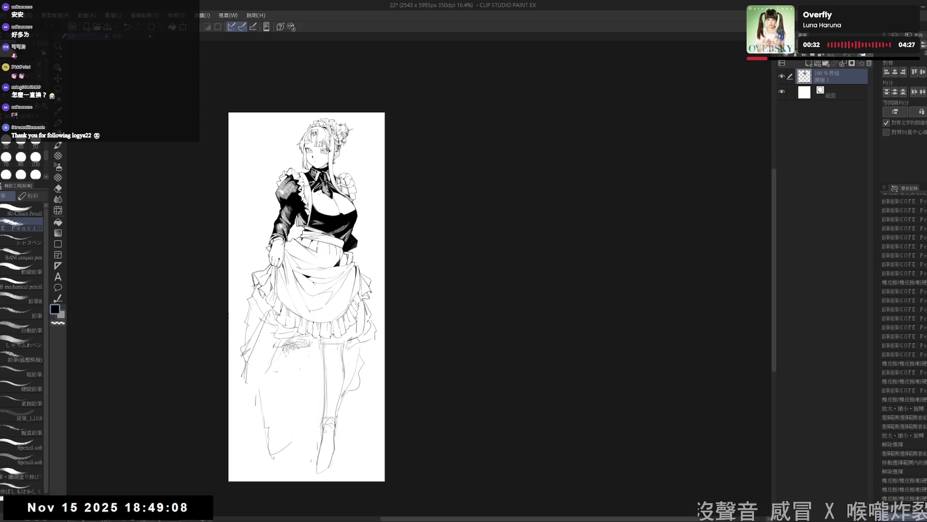
pyautogui.press('e')
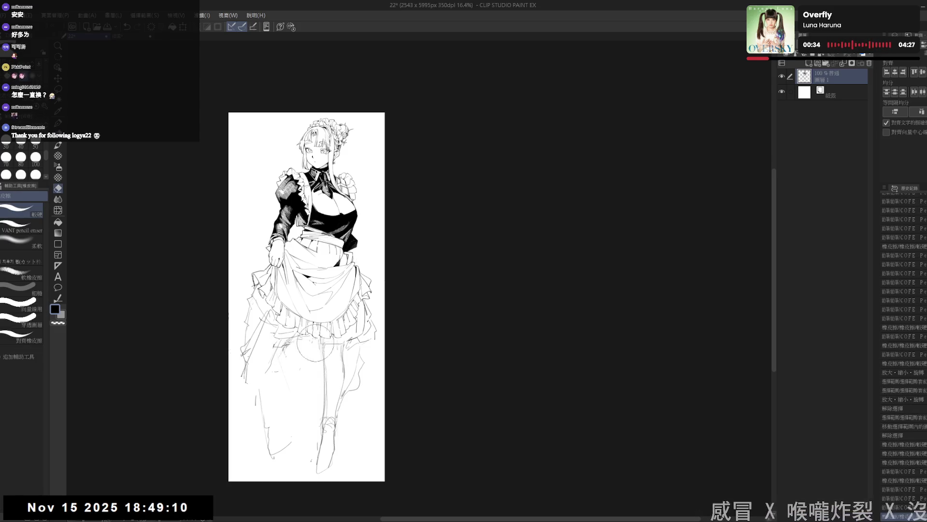
pyautogui.moveTo(310, 480); pyautogui.dragTo(336, 360)
pyautogui.press('p')
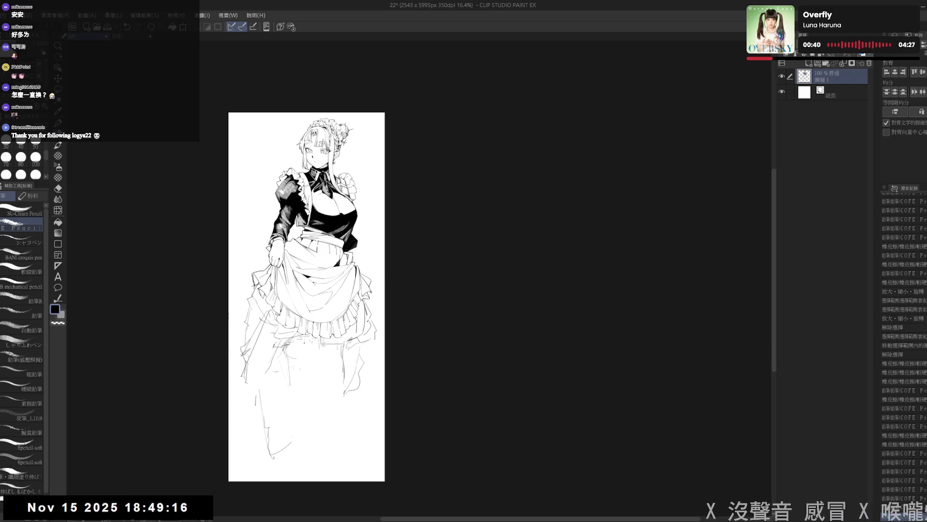
# - Sketch short strokes and a bold curve on the lower skirt
pyautogui.moveTo(286, 349); pyautogui.dragTo(294, 387)
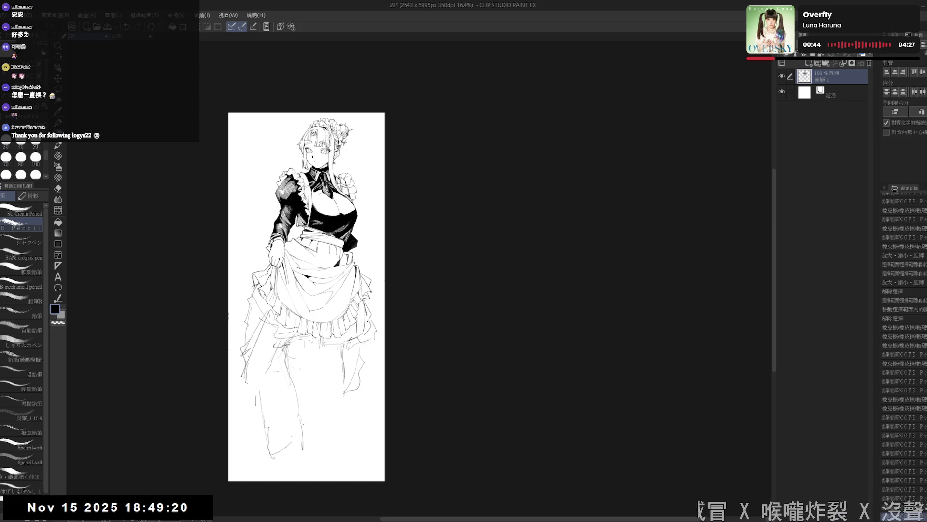
pyautogui.moveTo(300, 424); pyautogui.dragTo(303, 455)
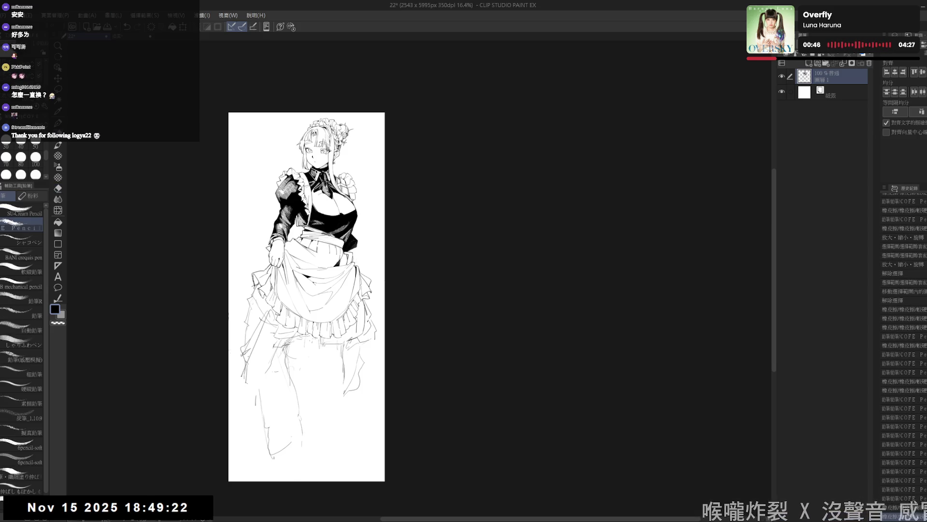
pyautogui.press('e')
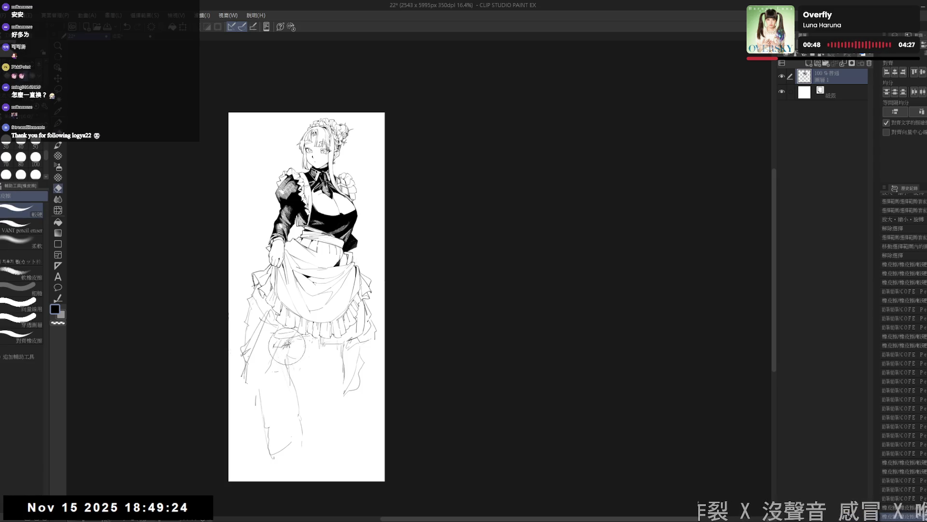
pyautogui.press('p')
pyautogui.moveTo(286, 355)
pyautogui.mouseDown()
pyautogui.moveTo(288, 378)
pyautogui.moveTo(290, 337)
pyautogui.mouseUp()
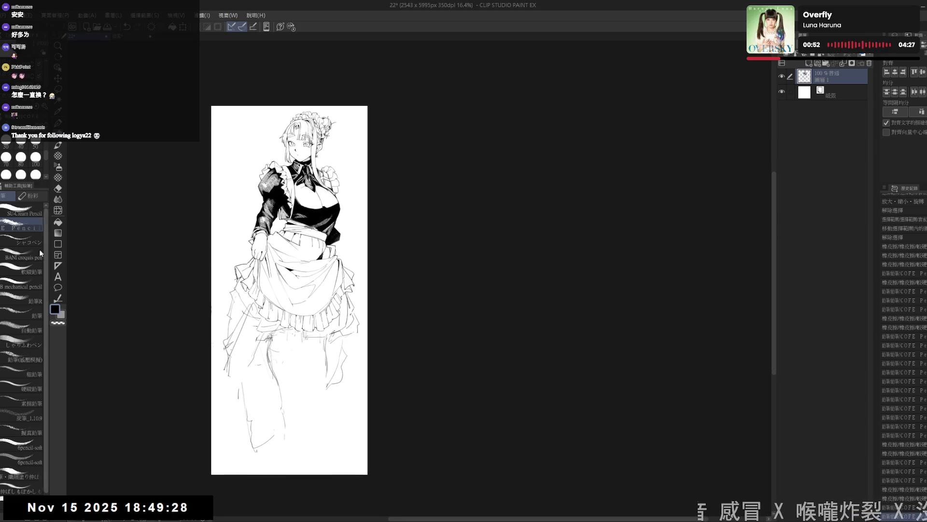
pyautogui.press('e')
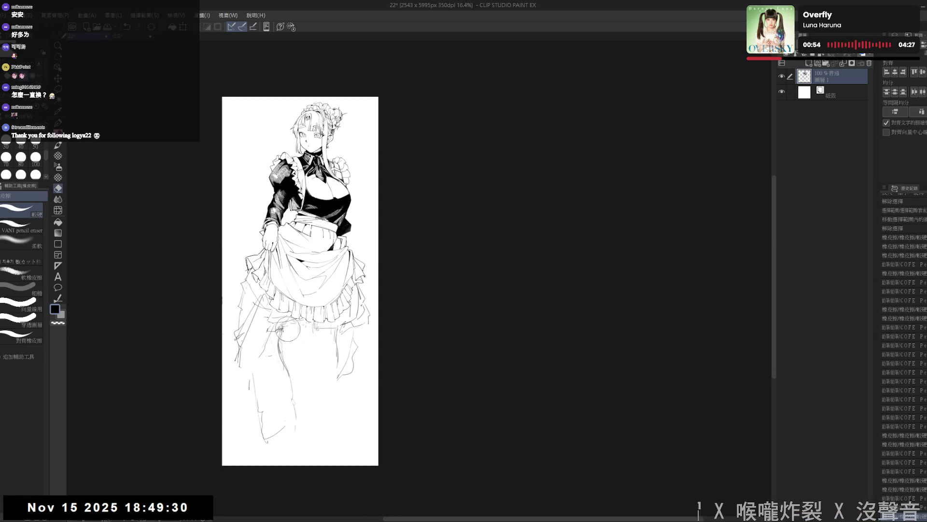
pyautogui.press('p')
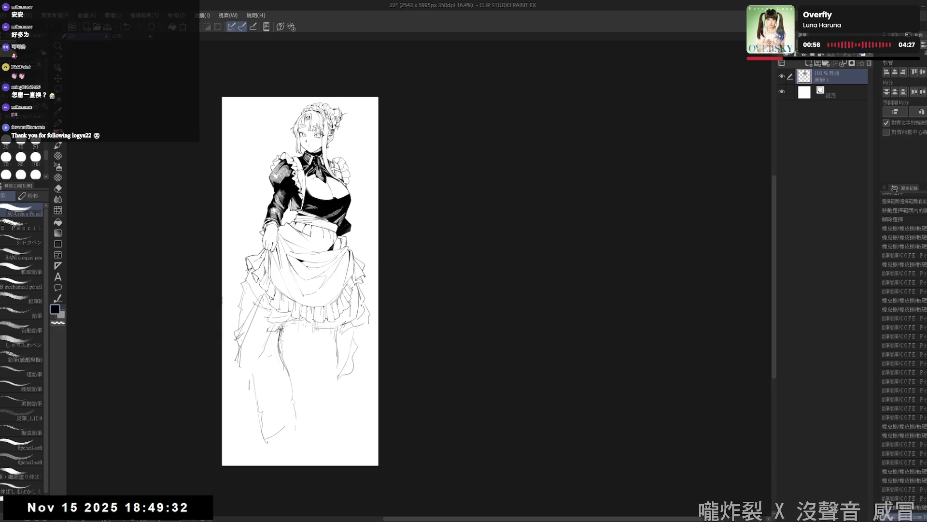
pyautogui.moveTo(278, 330); pyautogui.dragTo(282, 377)
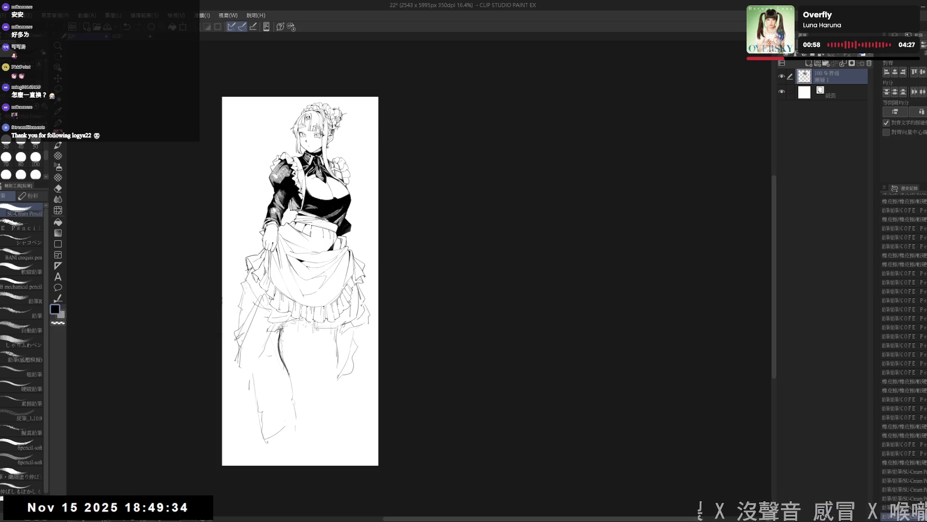
# - Add small pencil strokes to the lower right skirt hem, cleaning with the eraser
pyautogui.press('e')
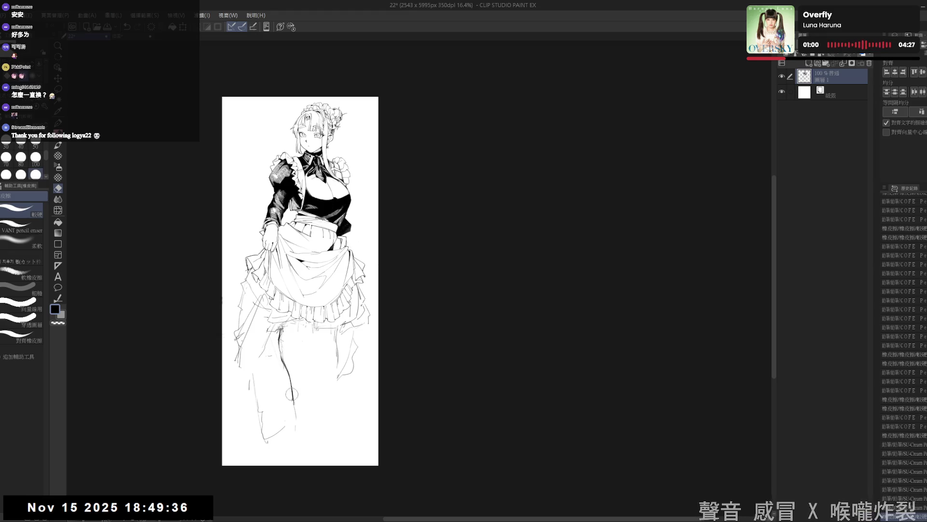
pyautogui.press('p')
pyautogui.press('e')
pyautogui.press('p')
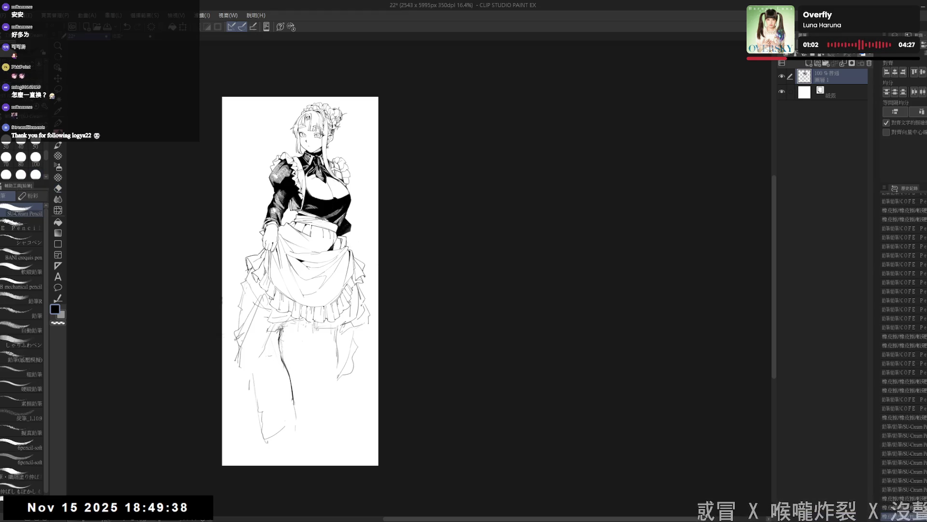
pyautogui.moveTo(283, 360); pyautogui.dragTo(284, 365)
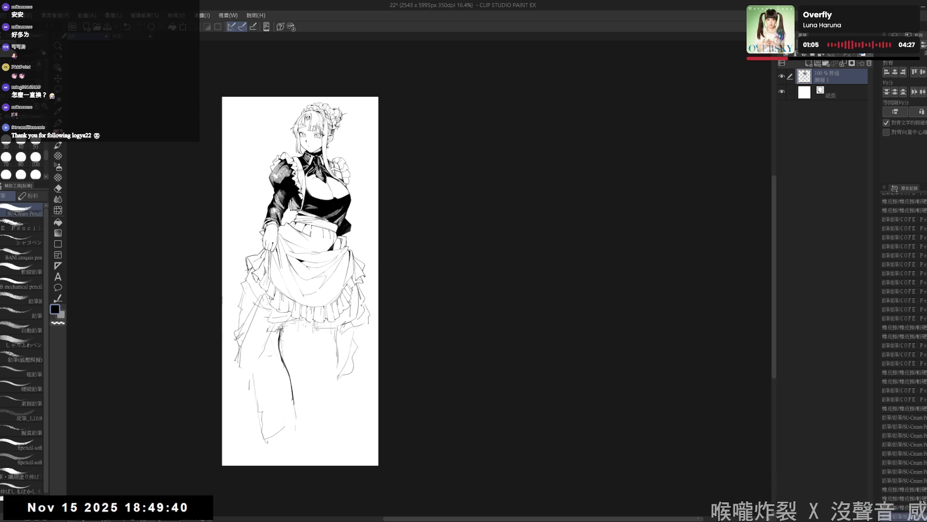
pyautogui.press('e')
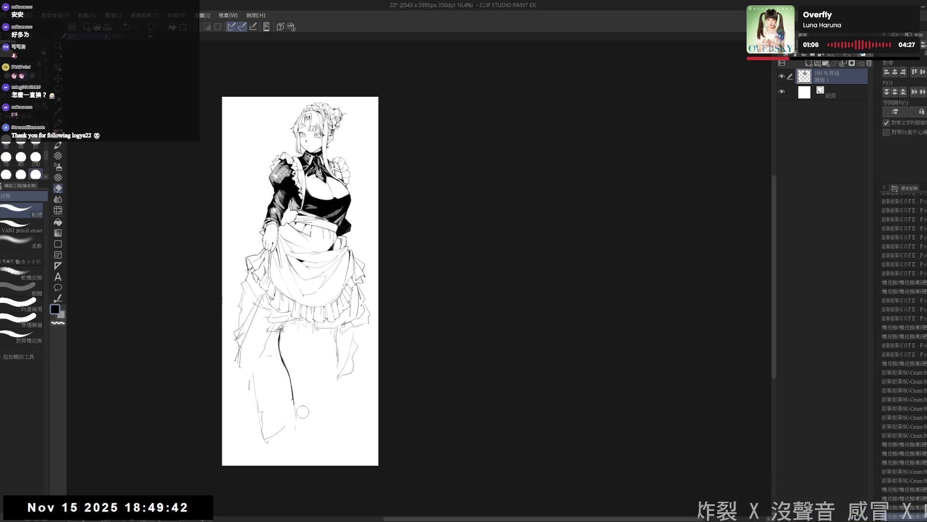
pyautogui.press('p')
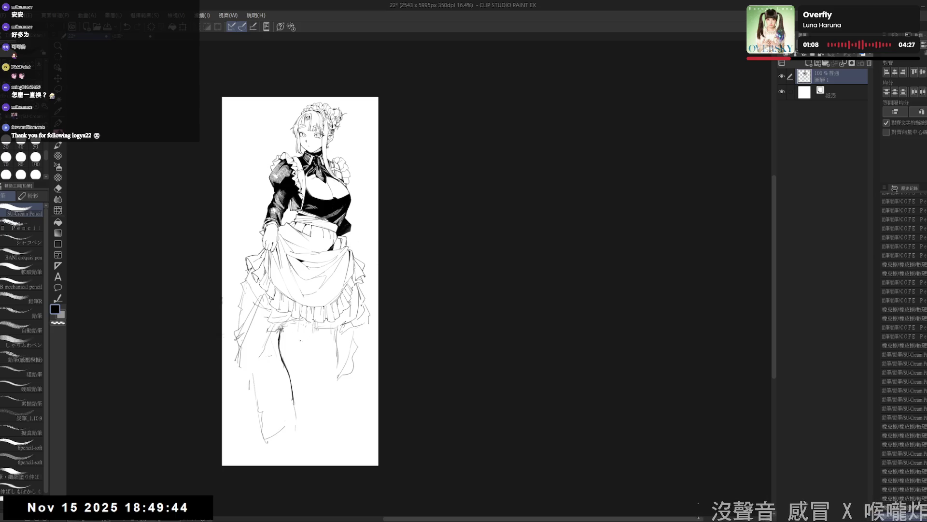
pyautogui.press('e')
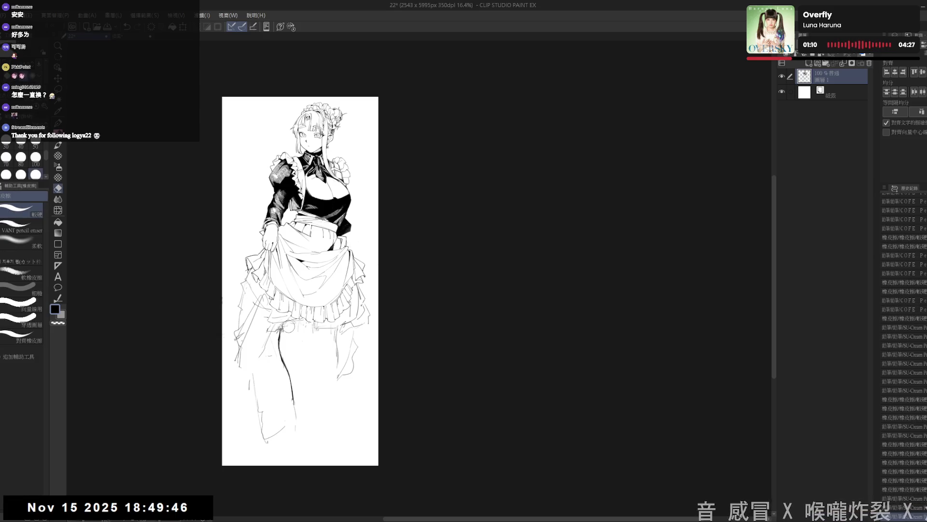
pyautogui.press('p')
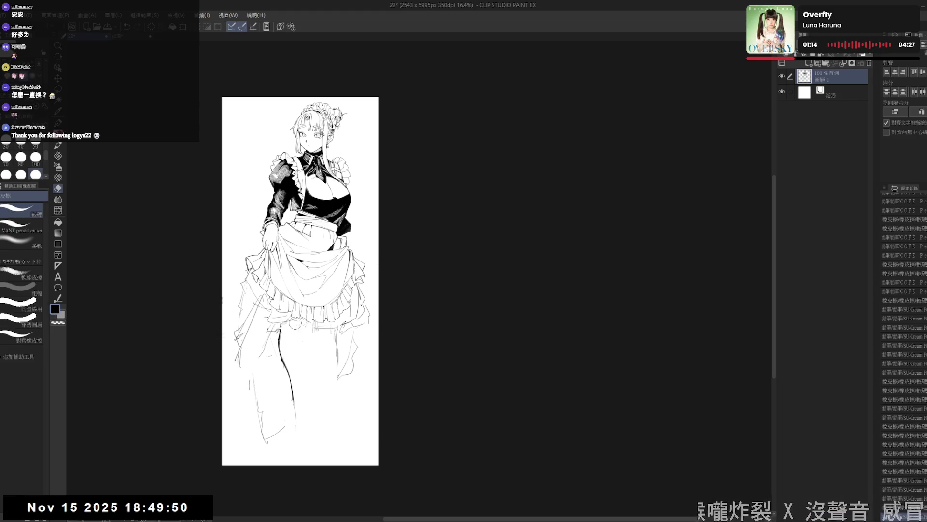
pyautogui.press('m')
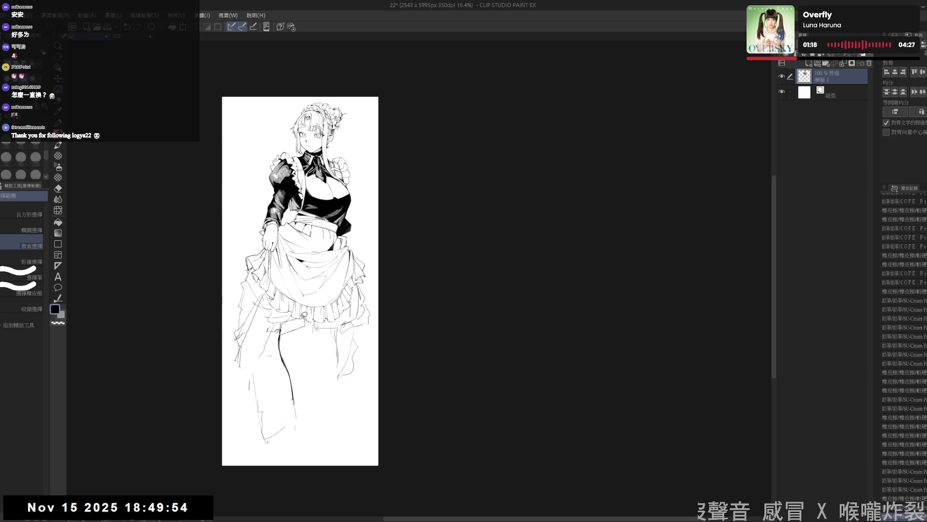
# - Lasso-outline the shadowed area under the skirt hem above the thigh
pyautogui.moveTo(266, 329); pyautogui.dragTo(303, 340)
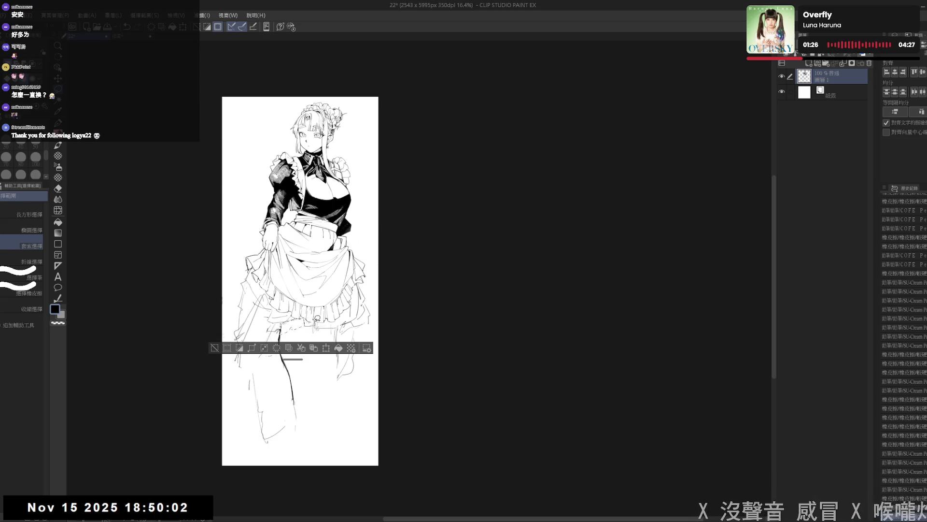
pyautogui.moveTo(310, 358); pyautogui.dragTo(312, 470)
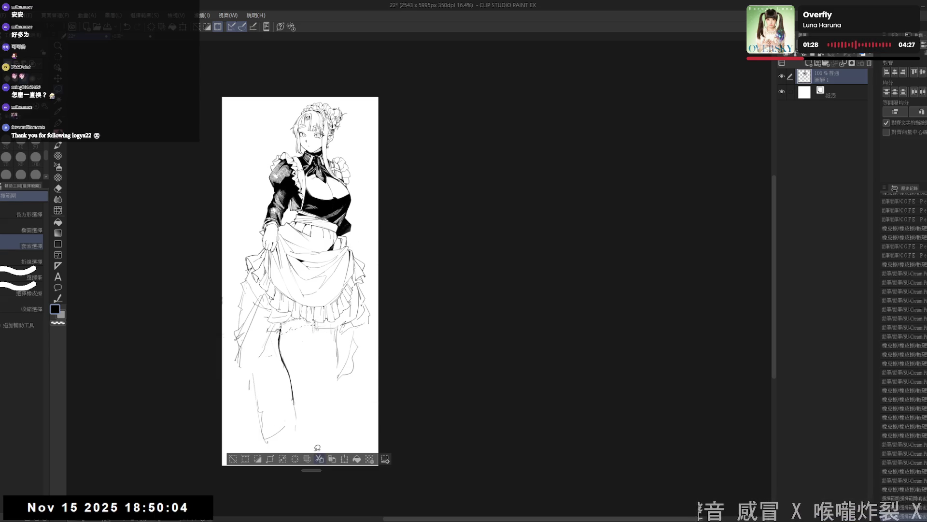
pyautogui.moveTo(339, 335); pyautogui.dragTo(291, 331)
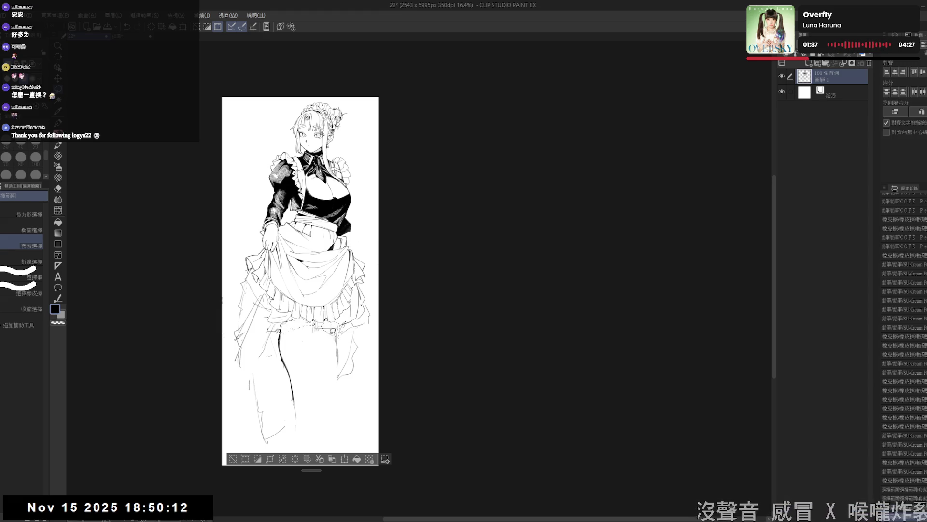
pyautogui.click(325, 332)
pyautogui.click(327, 334)
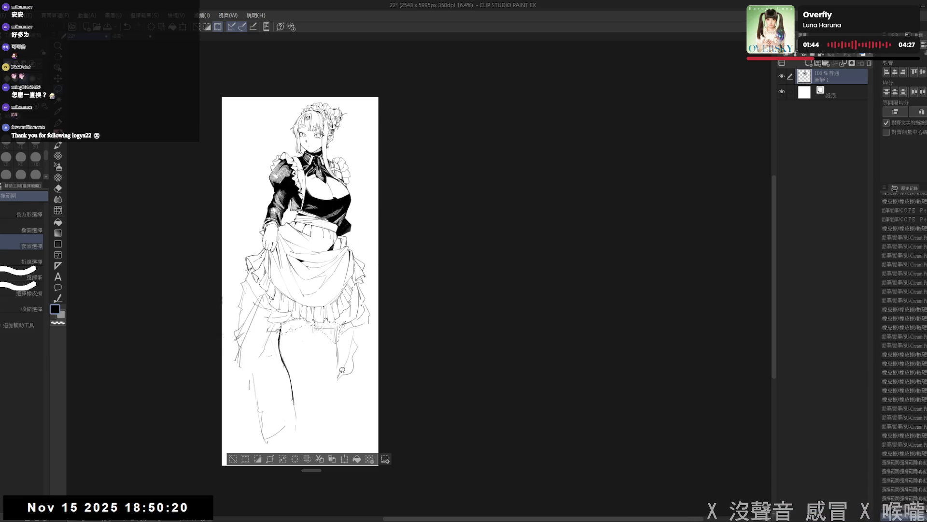
# - Pick a different pencil sub-tool and set its brush size to 100
pyautogui.click(58, 177)
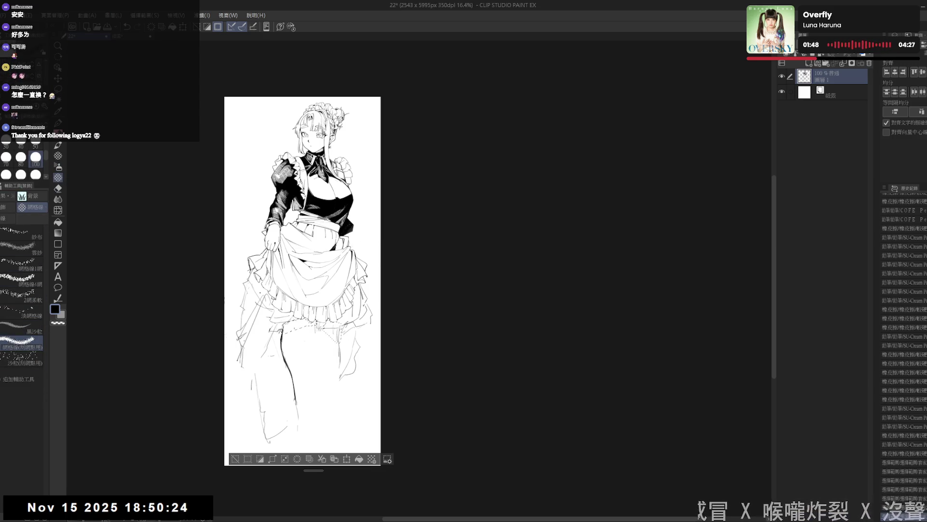
pyautogui.click(59, 155)
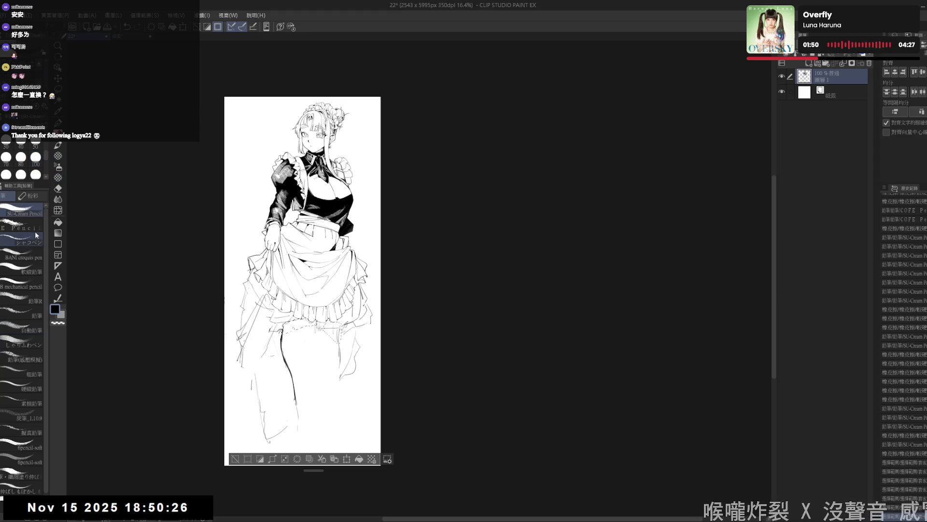
pyautogui.click(30, 228)
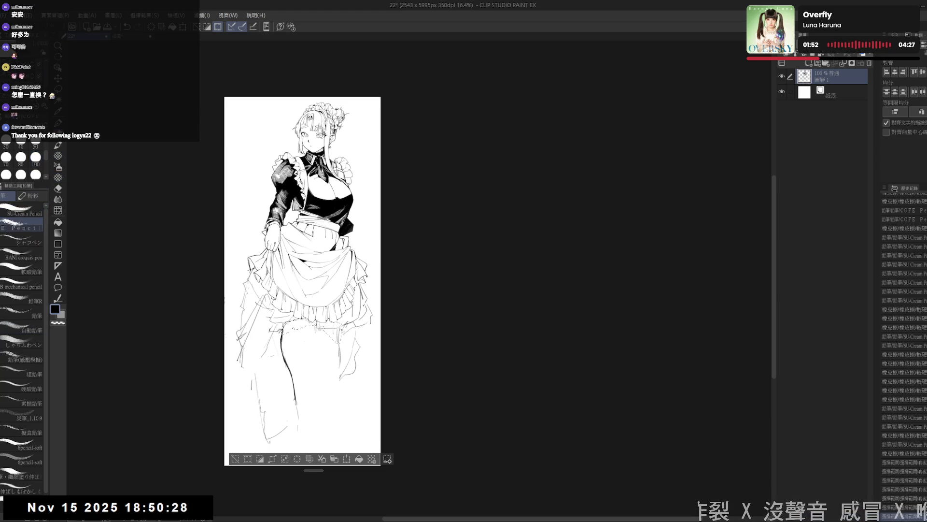
pyautogui.click(35, 157)
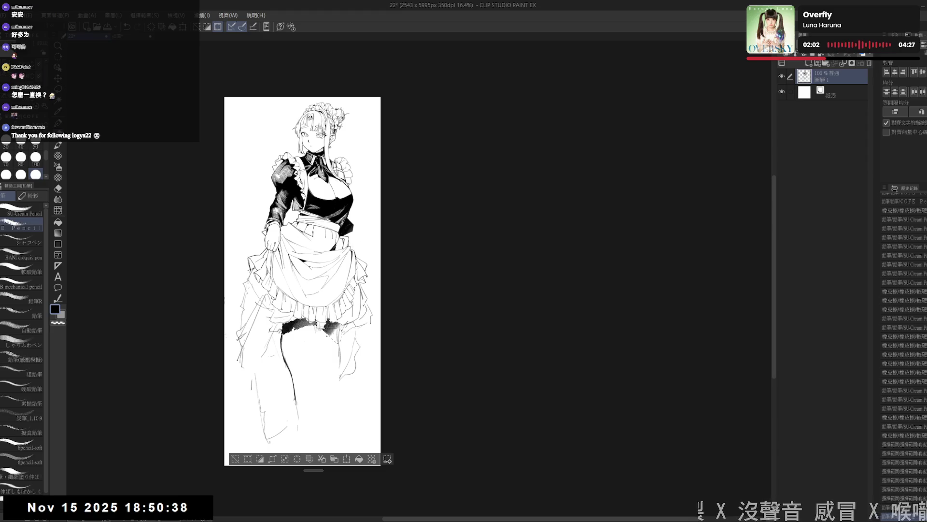
# - Ink the skirt's underside solid black, deselect, erase stray marks and return to the usual inking pencil
pyautogui.moveTo(308, 322); pyautogui.dragTo(331, 346)
pyautogui.press('e')
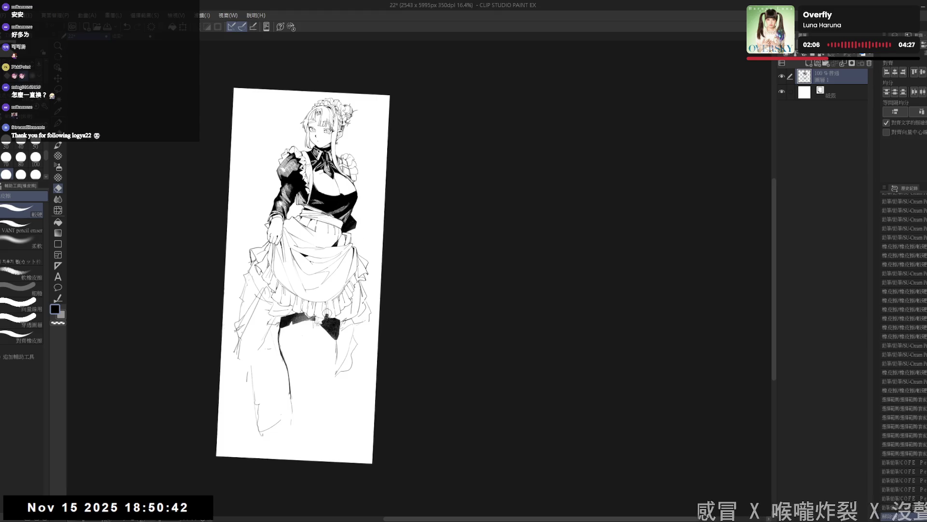
pyautogui.hotkey('ctrl', 'd')
pyautogui.moveTo(327, 312)
pyautogui.mouseDown()
pyautogui.moveTo(313, 323)
pyautogui.moveTo(342, 363)
pyautogui.mouseUp()
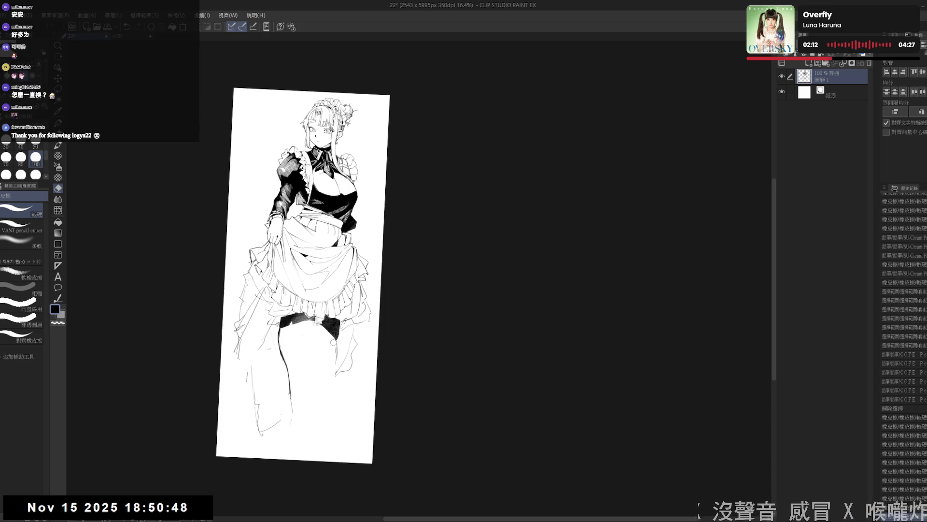
pyautogui.press('p')
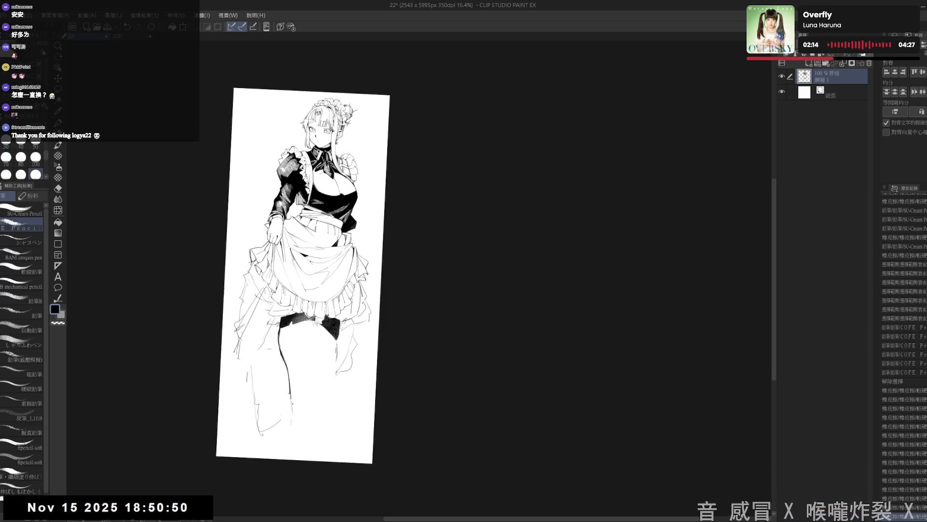
pyautogui.click(21, 213)
pyautogui.hotkey('ctrl', '@')
# - Touch up the edges of the black area under the skirt
pyautogui.press('e')
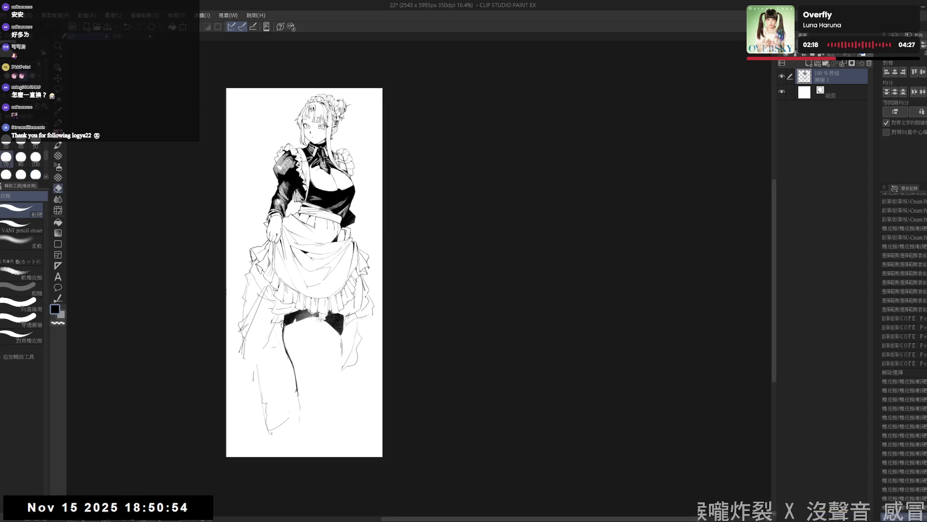
pyautogui.press('p')
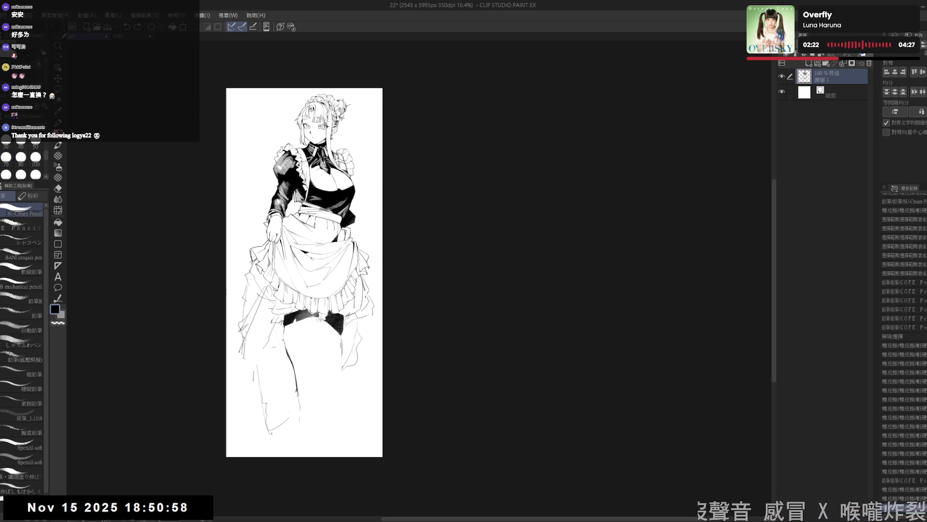
pyautogui.moveTo(287, 326); pyautogui.dragTo(286, 362)
pyautogui.press('e')
pyautogui.press('p')
pyautogui.press('e')
pyautogui.moveTo(340, 345); pyautogui.dragTo(327, 337)
pyautogui.press('p')
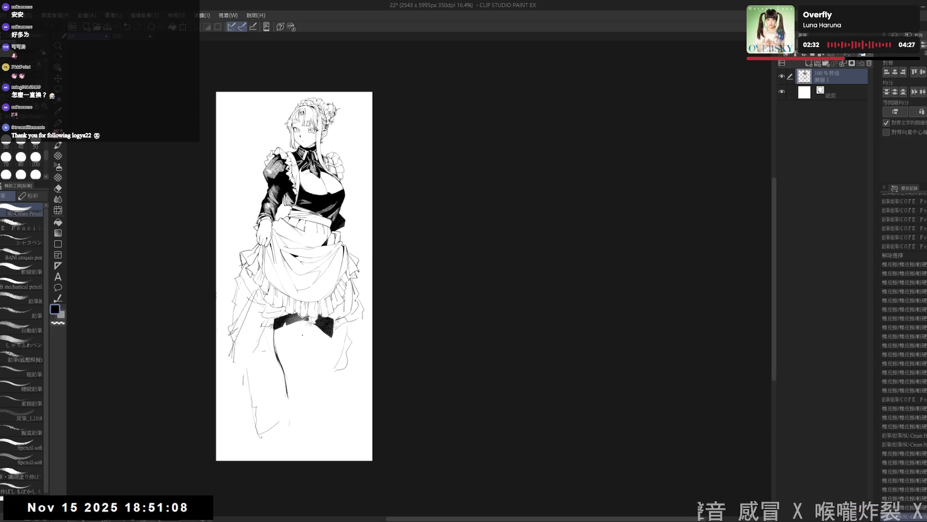
pyautogui.moveTo(330, 334); pyautogui.dragTo(335, 338)
# - Refine the skirt strokes near the thigh and lengthen the inner leg line downward
pyautogui.moveTo(295, 275); pyautogui.dragTo(298, 285)
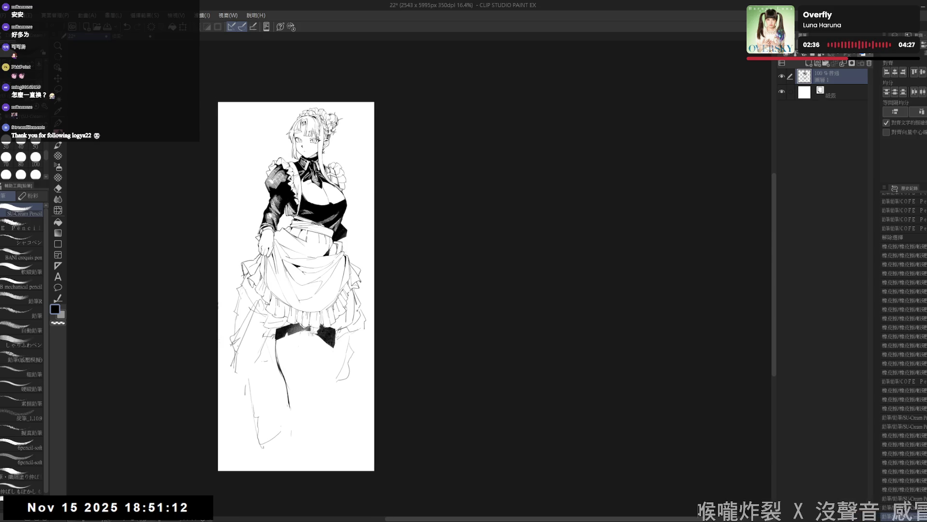
pyautogui.moveTo(273, 340); pyautogui.dragTo(284, 381)
pyautogui.press('e')
pyautogui.press('p')
pyautogui.moveTo(277, 347); pyautogui.dragTo(282, 366)
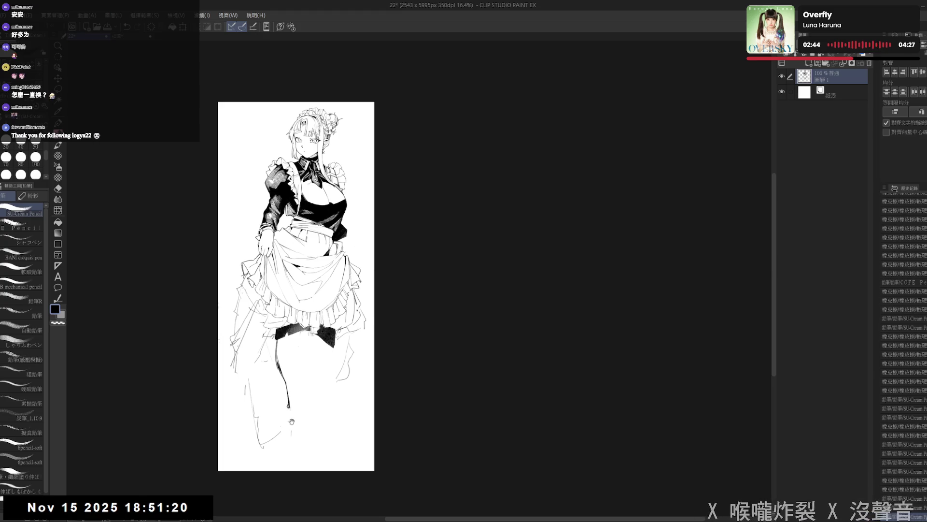
pyautogui.moveTo(295, 287); pyautogui.dragTo(293, 280)
pyautogui.moveTo(285, 378)
pyautogui.mouseDown()
pyautogui.moveTo(287, 403)
pyautogui.moveTo(298, 400)
pyautogui.mouseUp()
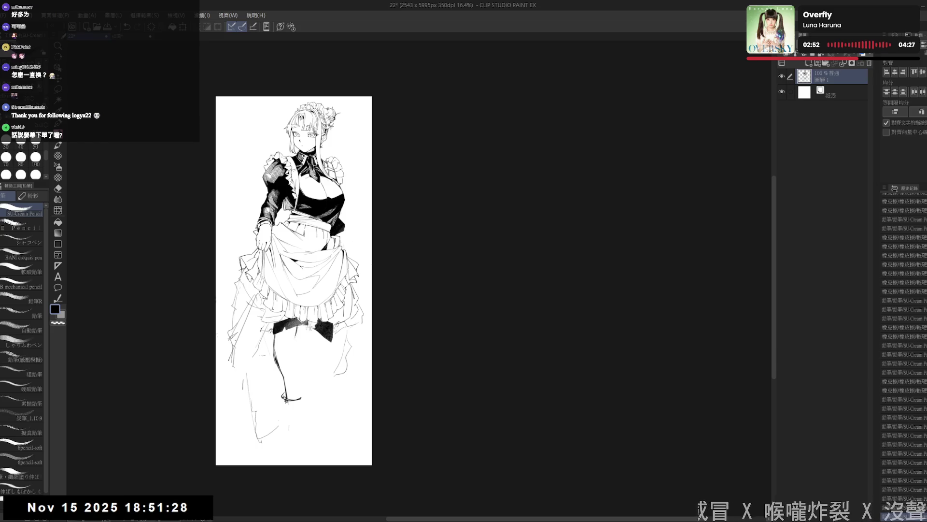
# - Draw the stocking's inner edge and the boot's right edge
pyautogui.moveTo(294, 339)
pyautogui.mouseDown()
pyautogui.moveTo(300, 395)
pyautogui.moveTo(290, 401)
pyautogui.mouseUp()
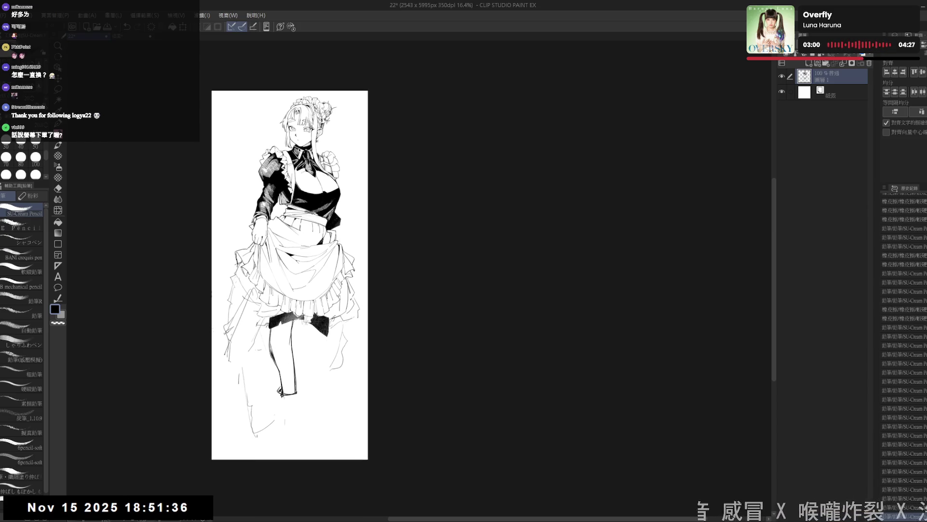
pyautogui.moveTo(281, 400)
pyautogui.mouseDown()
pyautogui.moveTo(292, 397)
pyautogui.moveTo(277, 415)
pyautogui.moveTo(297, 389)
pyautogui.moveTo(296, 404)
pyautogui.mouseUp()
pyautogui.moveTo(290, 253); pyautogui.dragTo(285, 247)
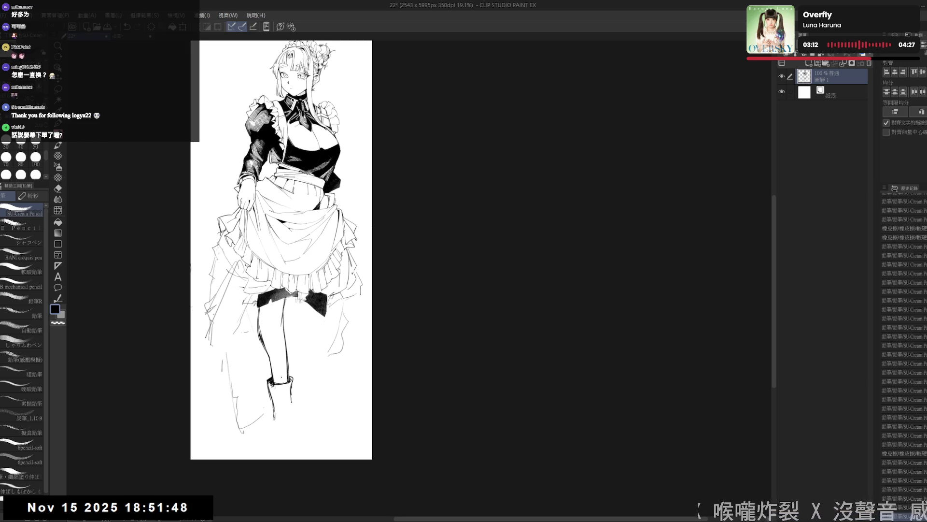
pyautogui.moveTo(294, 395); pyautogui.dragTo(298, 410)
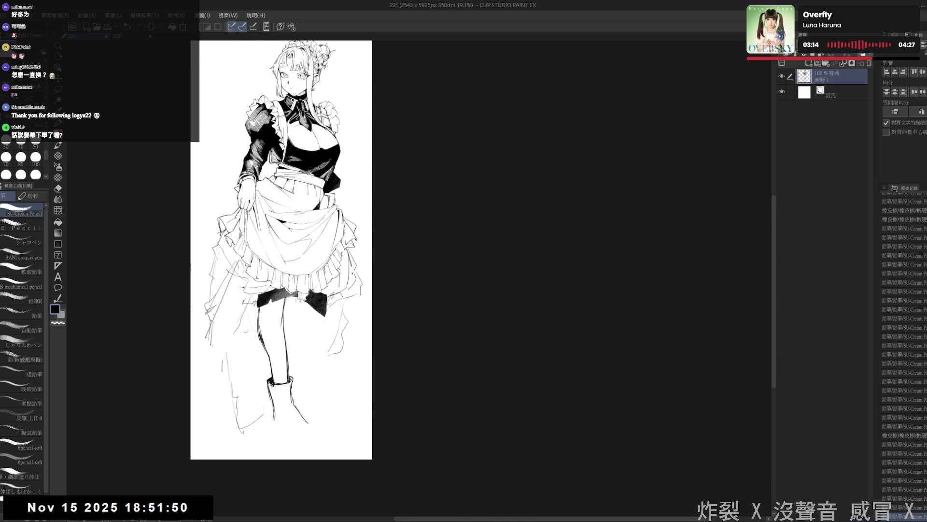
pyautogui.moveTo(296, 401); pyautogui.dragTo(306, 418)
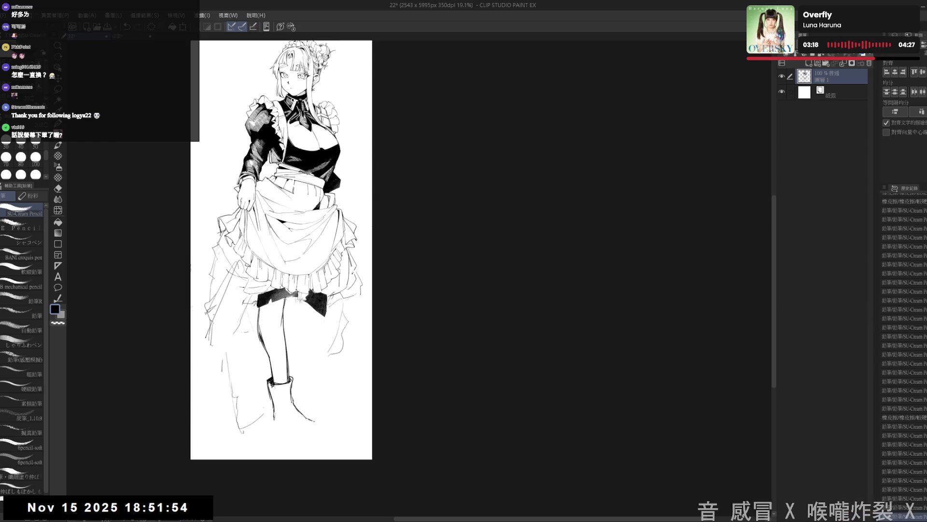
# - Extend the boot's sole line to the lower right, then undo the overlong stroke
pyautogui.moveTo(279, 250); pyautogui.dragTo(274, 245)
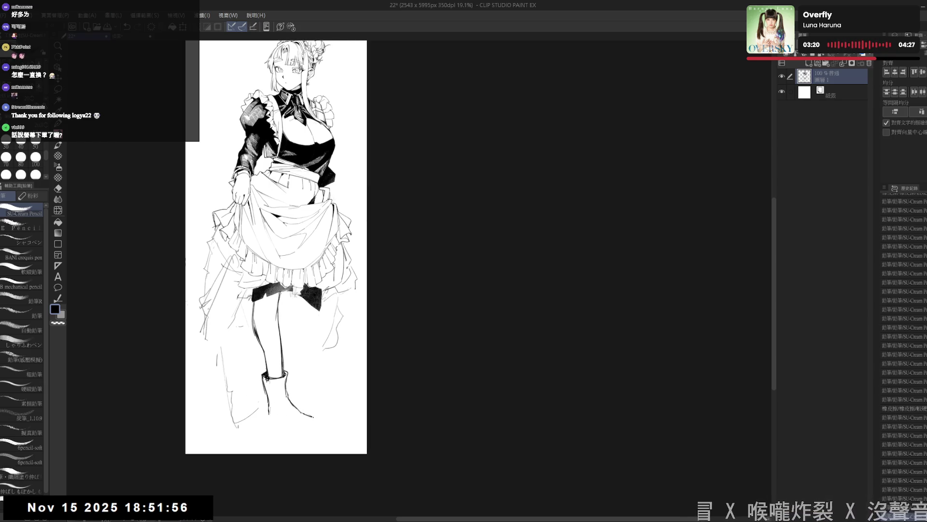
pyautogui.moveTo(305, 414); pyautogui.dragTo(313, 418)
pyautogui.moveTo(309, 417); pyautogui.dragTo(317, 419)
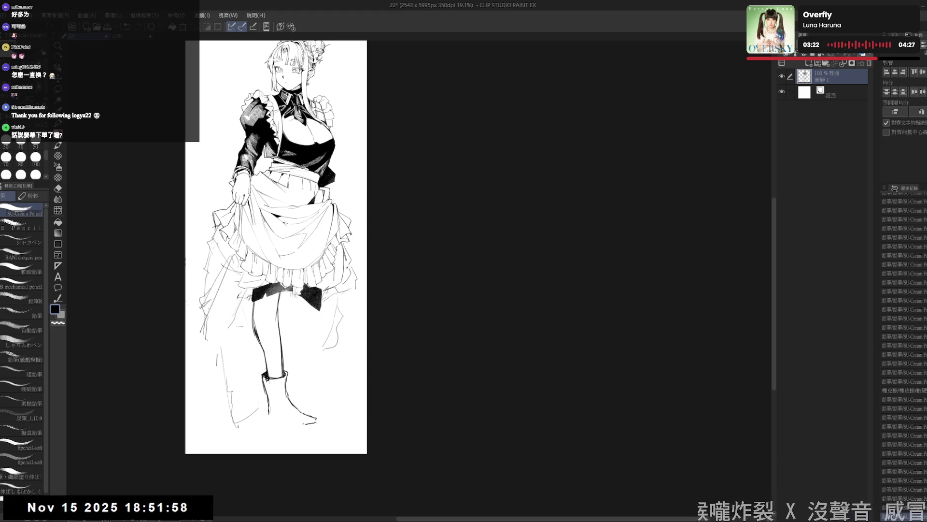
pyautogui.hotkey('ctrl', 'z')
# - Undo the remaining overlong stroke and redraw the boot's sole and heel
pyautogui.hotkey('ctrl', 'z')
pyautogui.hotkey('ctrl', 'z')
pyautogui.moveTo(294, 406); pyautogui.dragTo(311, 417)
pyautogui.moveTo(268, 380); pyautogui.dragTo(271, 394)
pyautogui.hotkey('ctrl', 'z')
pyautogui.hotkey('ctrl', 'z')
pyautogui.scroll(1, 277, 246)
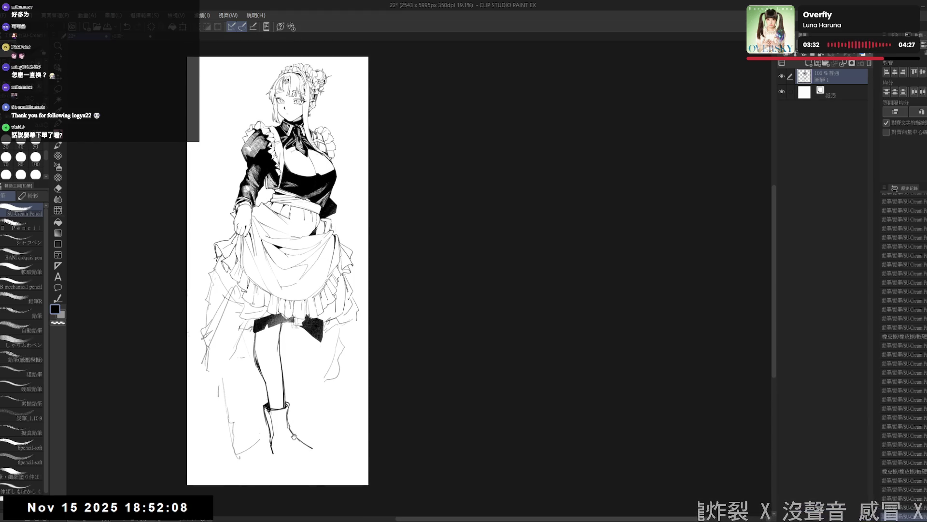
pyautogui.scroll(1, 276, 247)
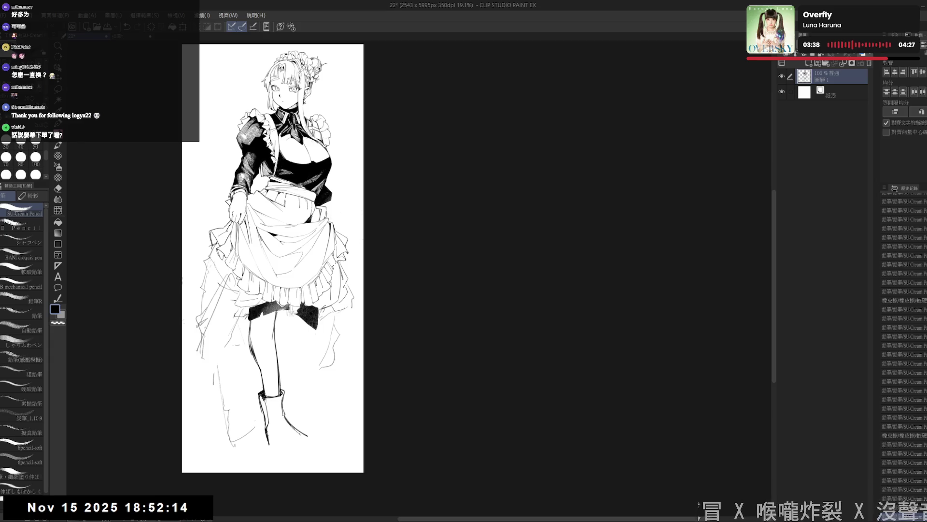
pyautogui.hotkey('ctrl', 'z')
pyautogui.hotkey('ctrl', 'y')
pyautogui.moveTo(268, 439); pyautogui.dragTo(310, 446)
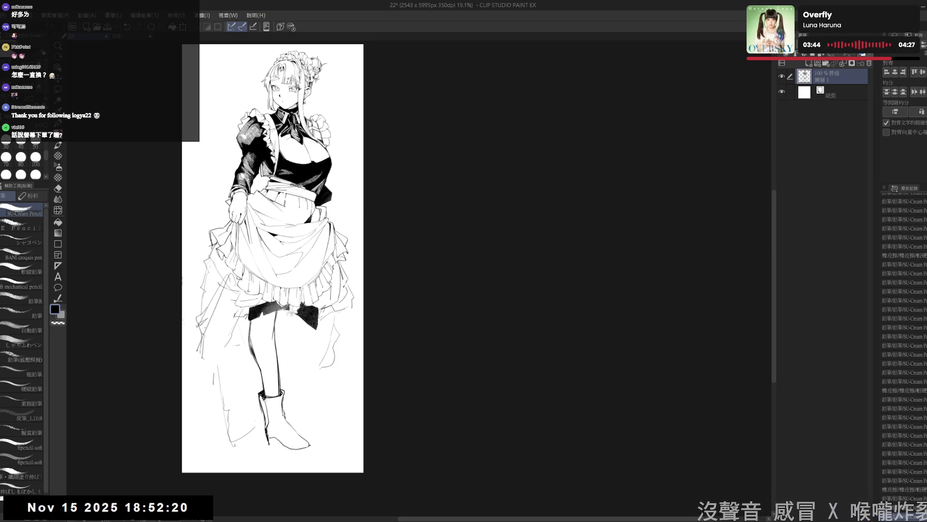
pyautogui.moveTo(290, 424); pyautogui.dragTo(305, 437)
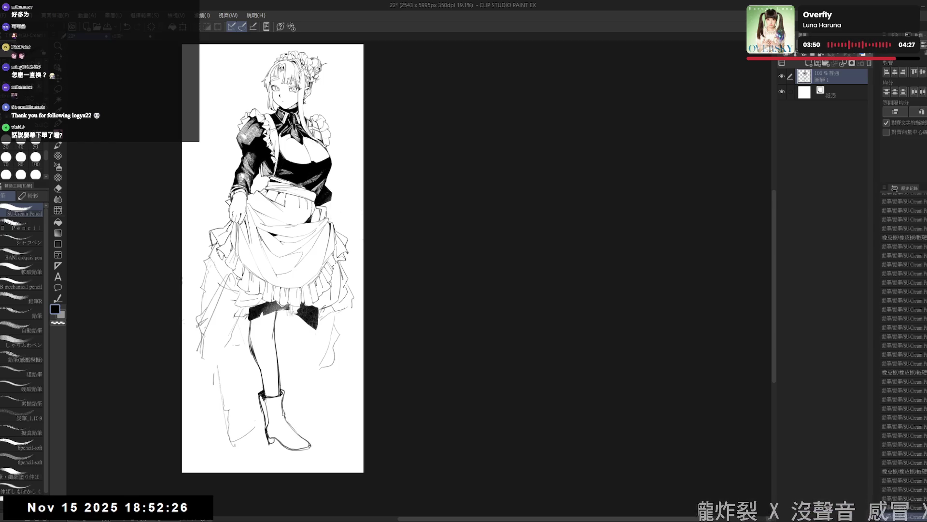
# - Flip the canvas mirrored and back at a smaller size to check the boot
pyautogui.press('h')
pyautogui.press('h')
pyautogui.moveTo(308, 335); pyautogui.dragTo(314, 357)
pyautogui.press('h')
pyautogui.scroll(-2, 527, 326)
pyautogui.moveTo(526, 325); pyautogui.dragTo(449, 325)
pyautogui.press('h')
pyautogui.scroll(2, 455, 297)
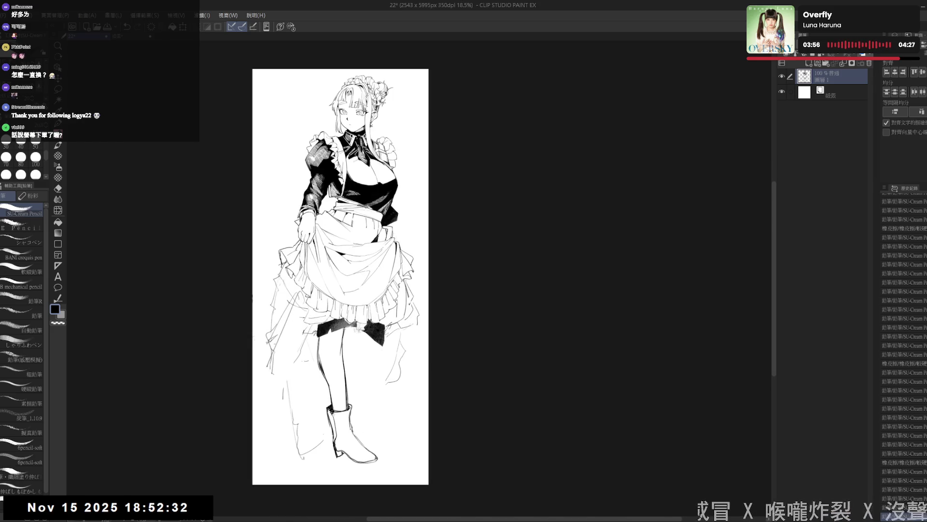
# - Pan around the skirt hem while toggling between eraser and pencil
pyautogui.moveTo(384, 330); pyautogui.dragTo(348, 321)
pyautogui.press('e')
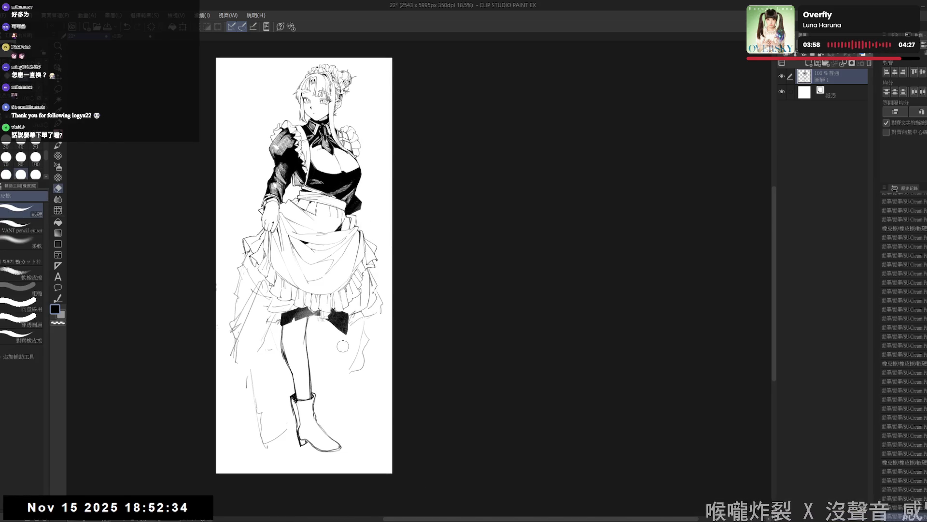
pyautogui.moveTo(323, 323); pyautogui.dragTo(320, 324)
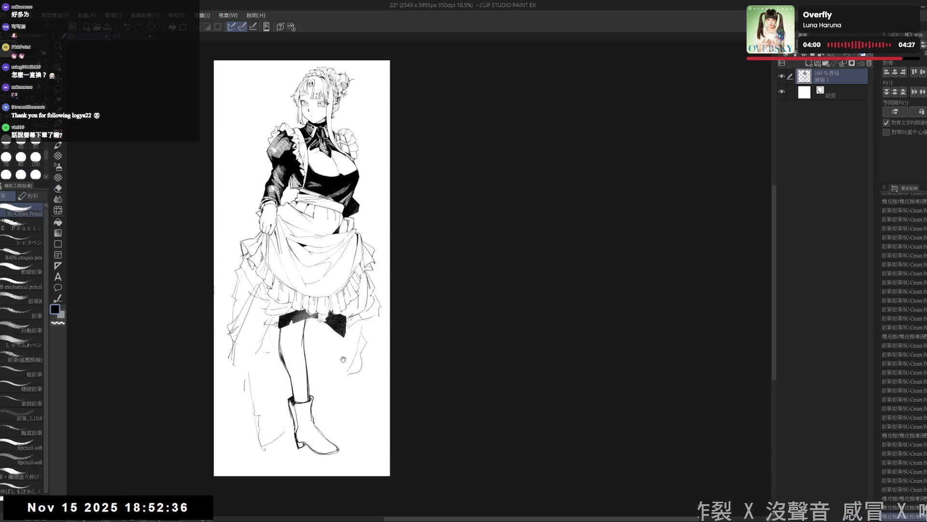
pyautogui.press('p')
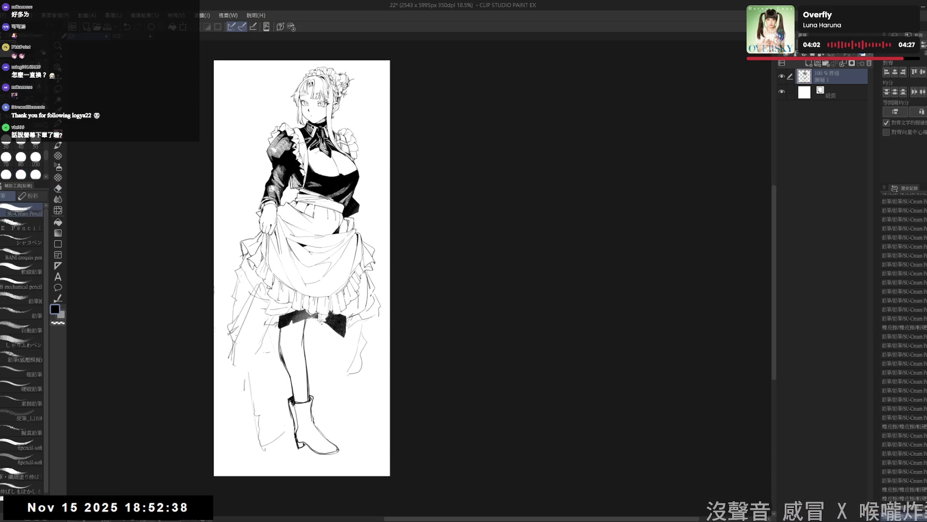
pyautogui.moveTo(326, 254); pyautogui.dragTo(327, 280)
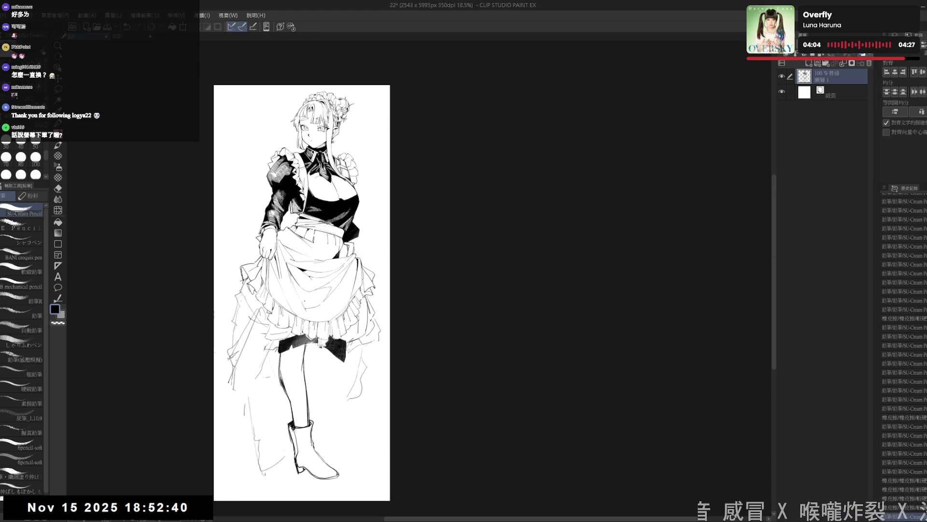
pyautogui.moveTo(313, 368); pyautogui.dragTo(317, 373)
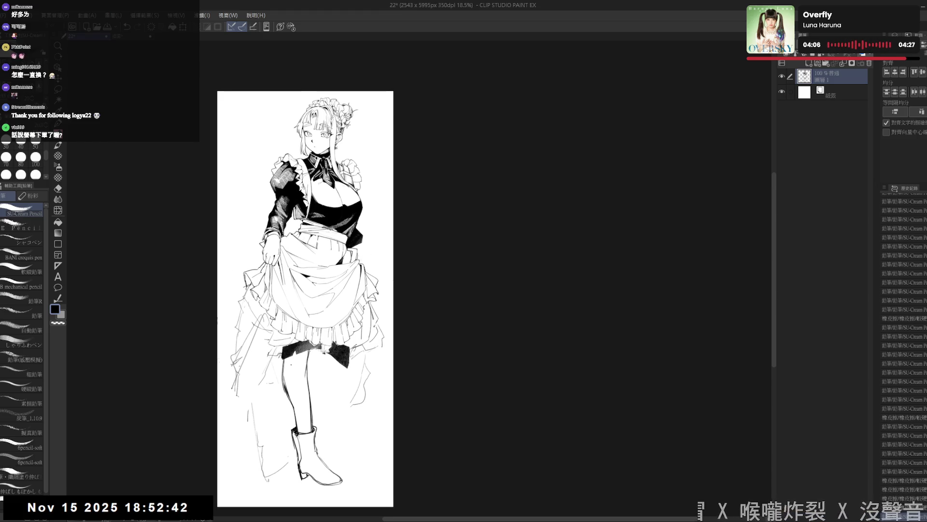
pyautogui.scroll(-2, 349, 389)
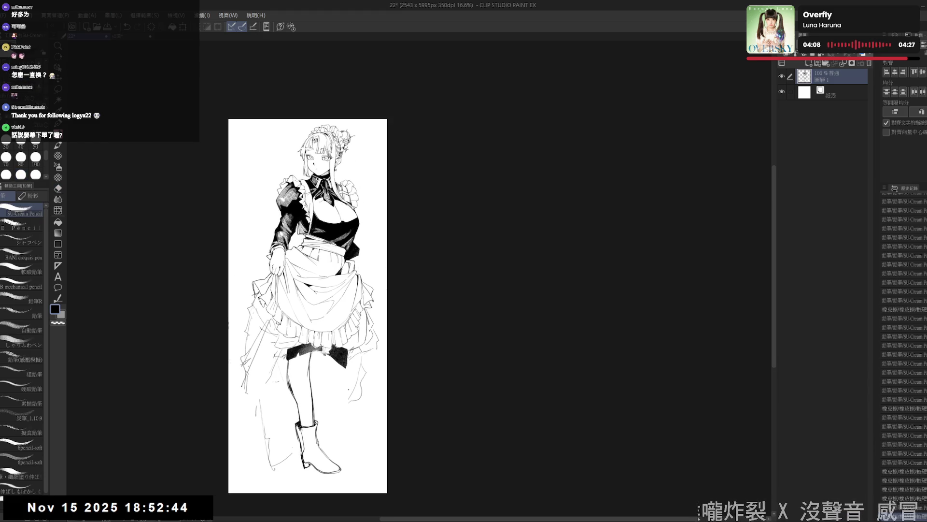
pyautogui.moveTo(349, 388)
pyautogui.mouseDown()
pyautogui.moveTo(331, 378)
pyautogui.moveTo(345, 404)
pyautogui.mouseUp()
pyautogui.press('e')
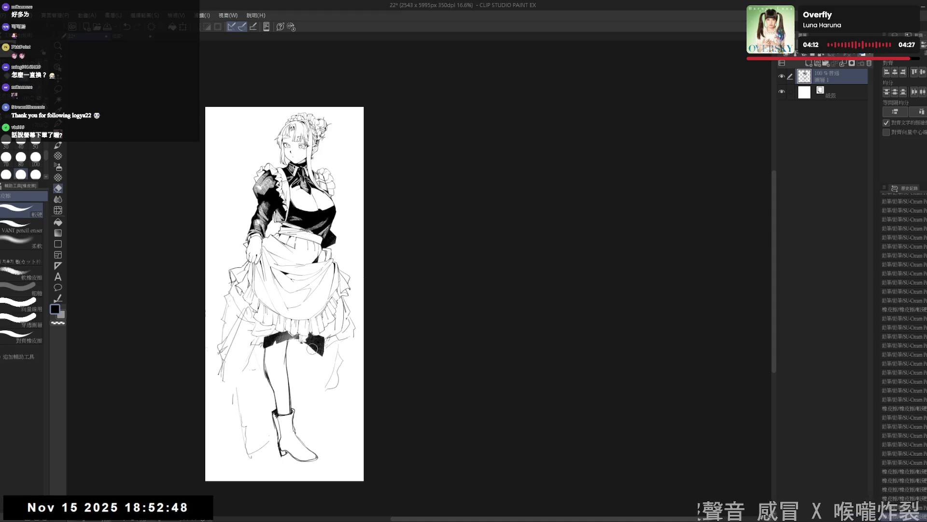
pyautogui.press('p')
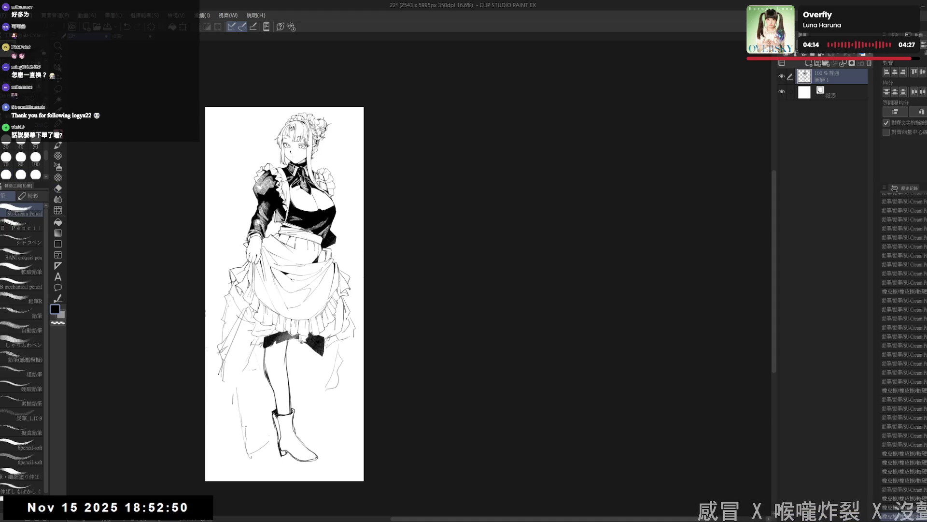
pyautogui.press('e')
# - Tilt the view, erase stray marks near the skirt hem, then set the page back upright
pyautogui.moveTo(340, 218); pyautogui.dragTo(318, 276)
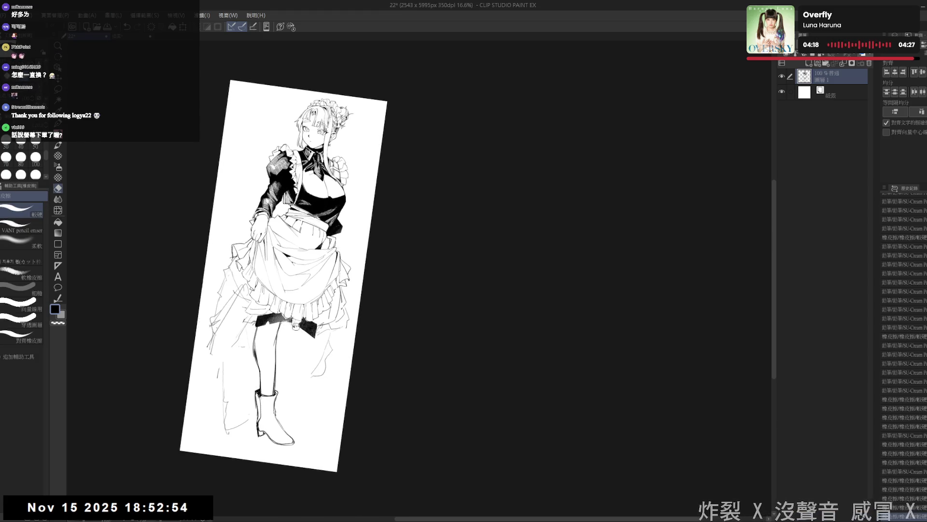
pyautogui.moveTo(322, 351); pyautogui.dragTo(299, 328)
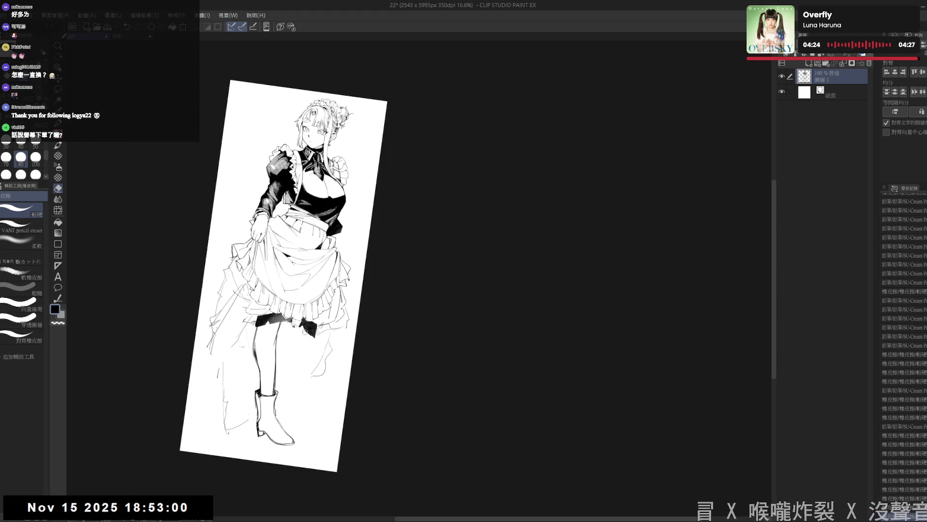
pyautogui.moveTo(310, 328); pyautogui.dragTo(311, 334)
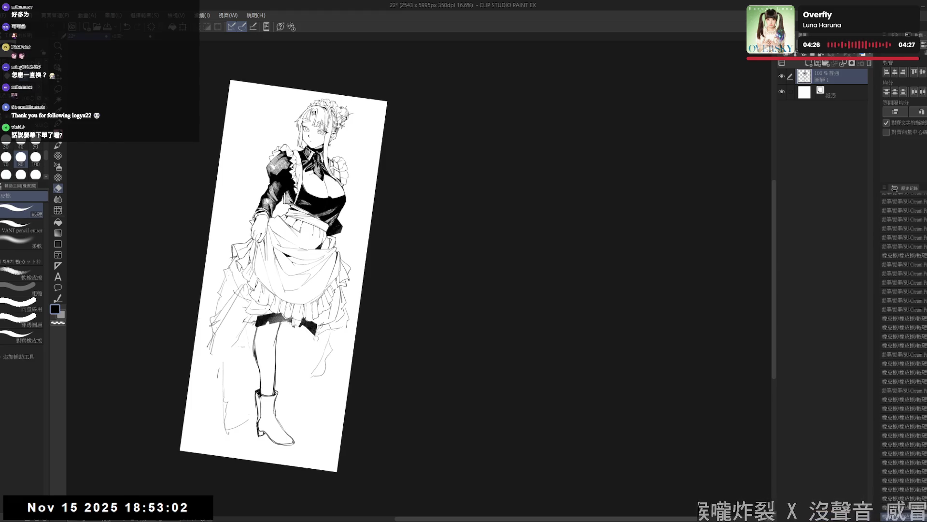
pyautogui.press('r')
pyautogui.hotkey('ctrl', '@')
pyautogui.moveTo(303, 396); pyautogui.dragTo(298, 333)
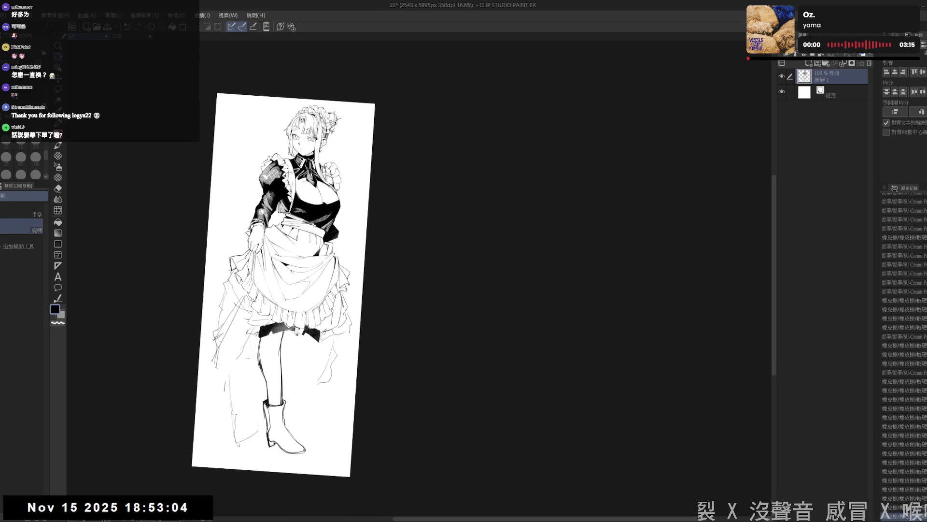
# - Add hatching ink strokes near the boot's sole while tilting the page view clockwise
pyautogui.press('r')
pyautogui.hotkey('ctrl', '@')
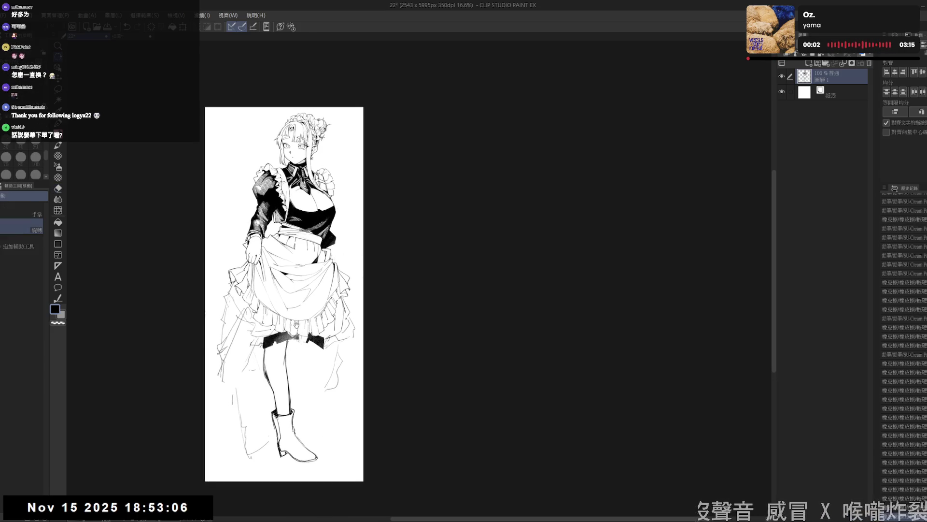
pyautogui.moveTo(310, 408); pyautogui.dragTo(307, 340)
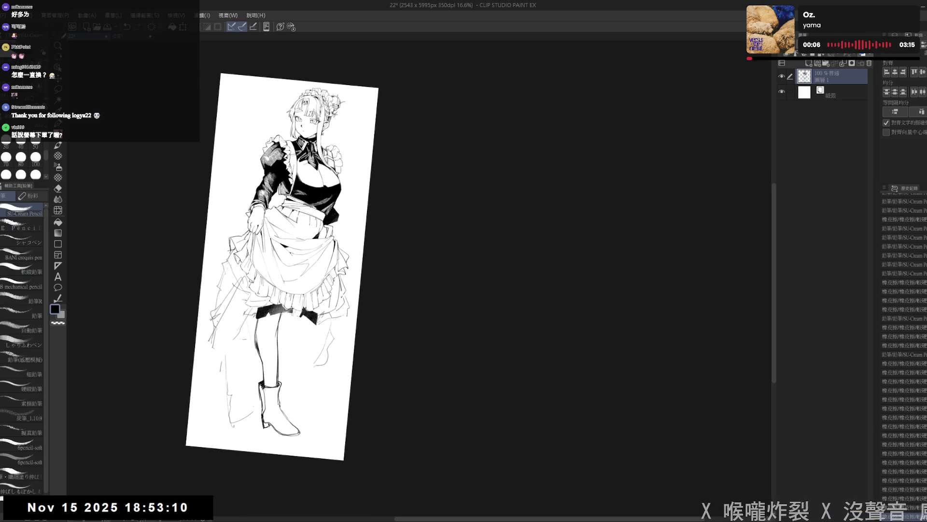
pyautogui.moveTo(269, 424); pyautogui.dragTo(273, 429)
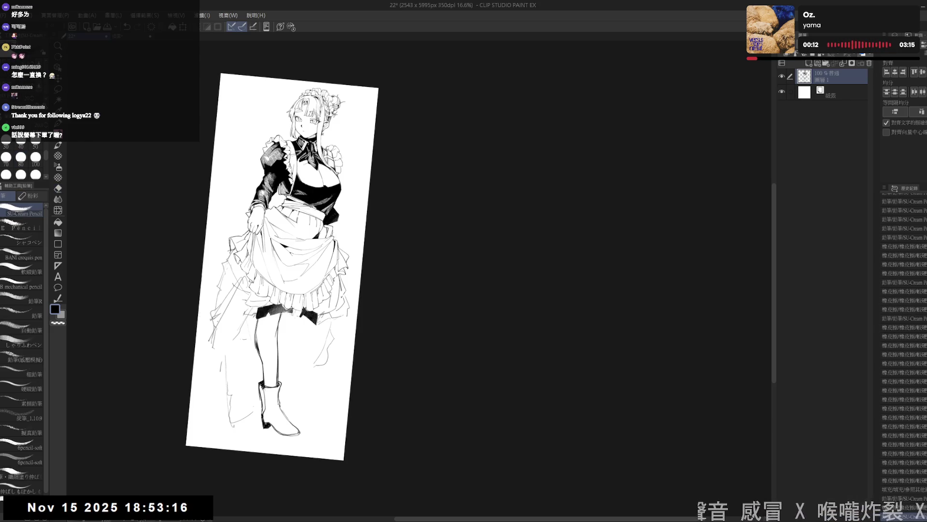
pyautogui.press('r')
pyautogui.moveTo(285, 478); pyautogui.dragTo(246, 464)
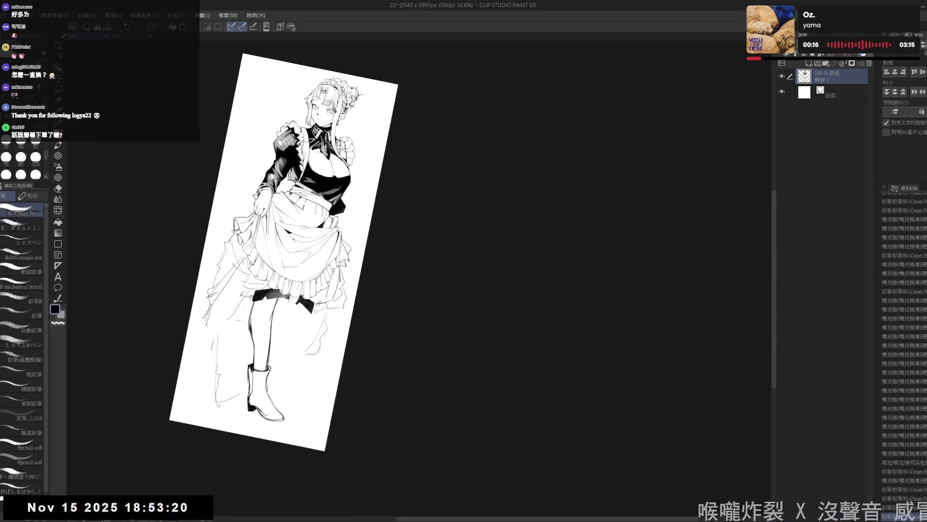
pyautogui.press('r')
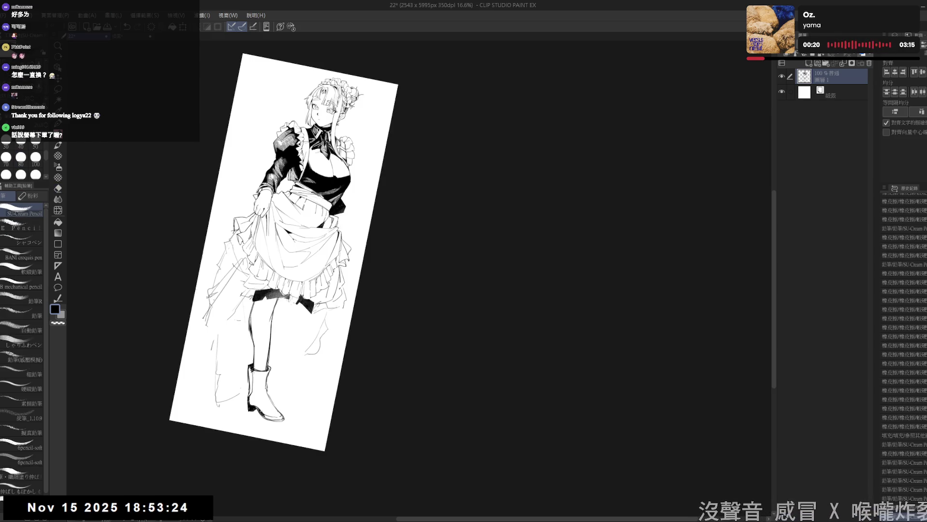
pyautogui.press('r')
pyautogui.moveTo(269, 450); pyautogui.dragTo(239, 435)
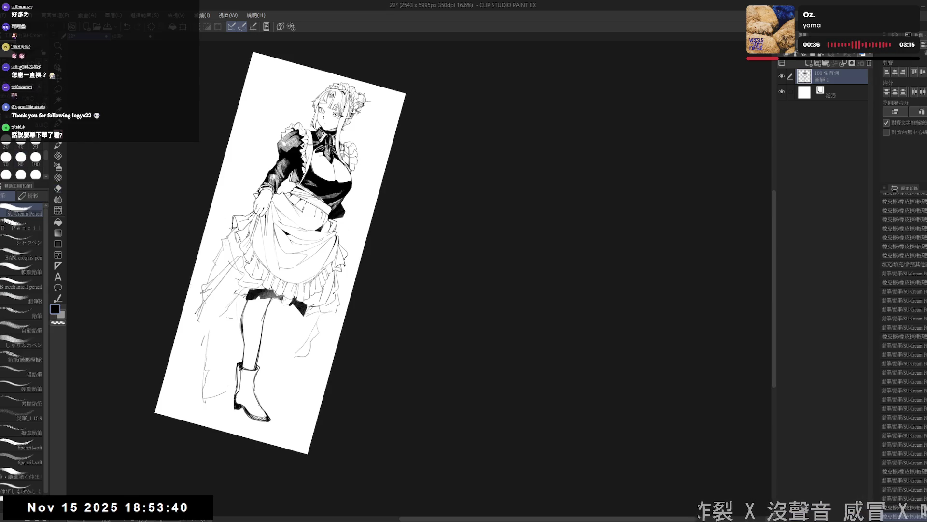
# - Snap the view upright and toggle eraser and pencil over the boot
pyautogui.hotkey('ctrl', '@')
pyautogui.moveTo(315, 401); pyautogui.dragTo(276, 340)
pyautogui.press('e')
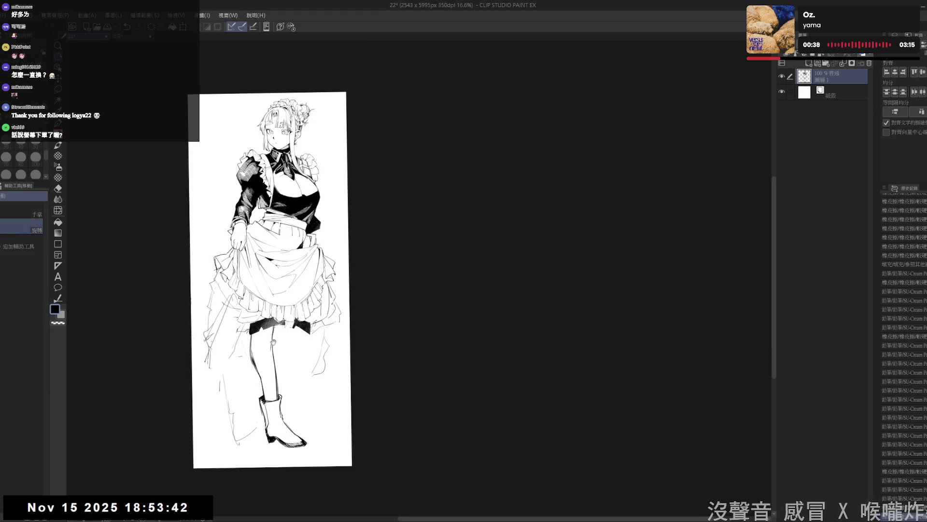
pyautogui.press('p')
pyautogui.press('e')
pyautogui.press('p')
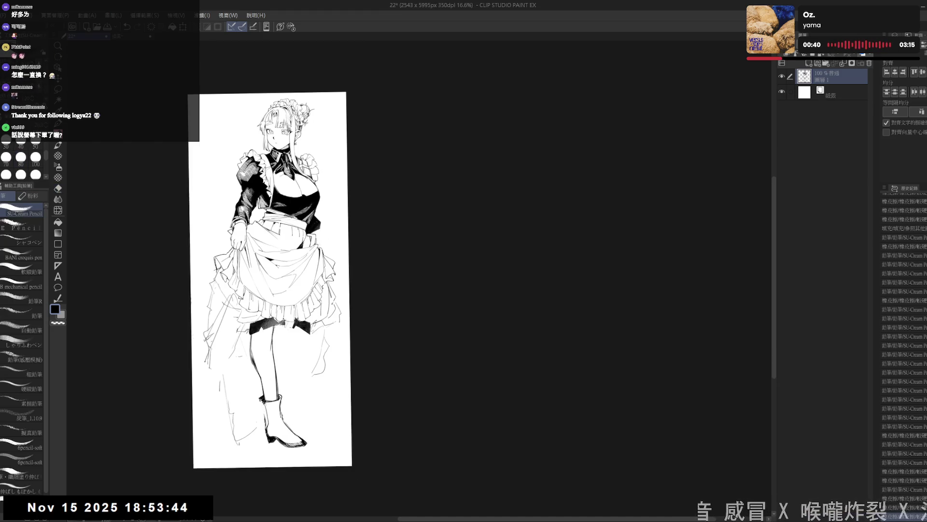
pyautogui.press('e')
pyautogui.press('p')
# - Add a short stroke to the boot, straighten the view on the skirt and legs, and ready the eraser
pyautogui.moveTo(220, 380); pyautogui.dragTo(220, 388)
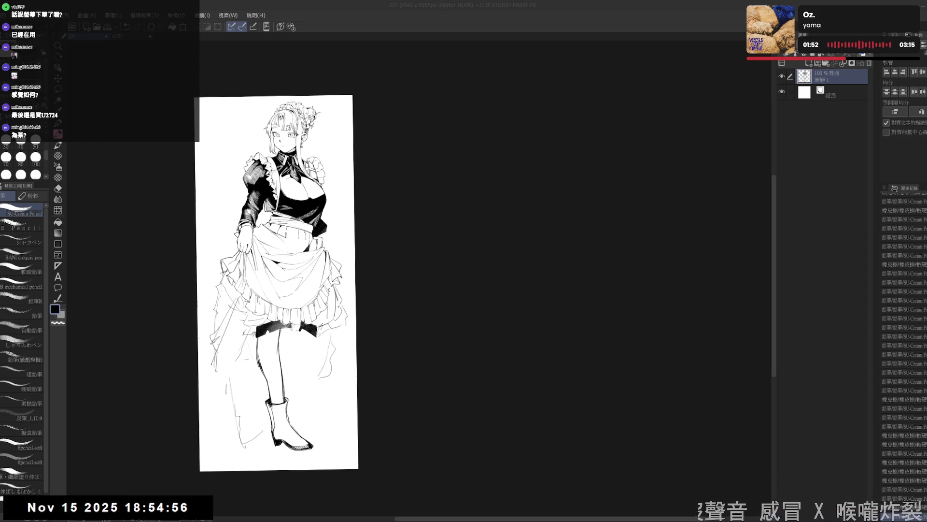
pyautogui.hotkey('ctrl', '@')
pyautogui.scroll(2, 297, 323)
pyautogui.moveTo(297, 323)
pyautogui.mouseDown()
pyautogui.moveTo(279, 373)
pyautogui.moveTo(282, 336)
pyautogui.mouseUp()
pyautogui.press('e')
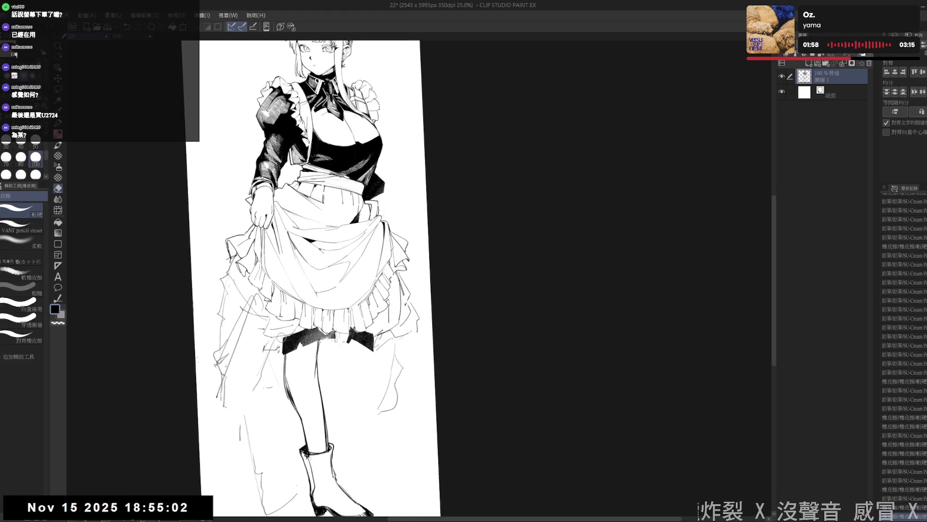
# - Rotate the view so the maid stands upright and zoom out to the whole figure
pyautogui.moveTo(281, 336)
pyautogui.mouseDown()
pyautogui.moveTo(359, 377)
pyautogui.moveTo(313, 346)
pyautogui.mouseUp()
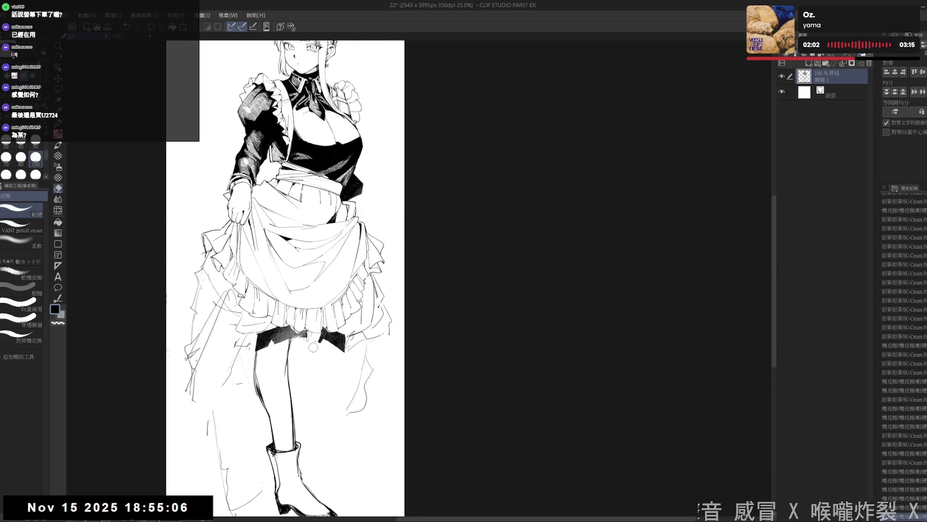
pyautogui.keyDown('alt'); pyautogui.click(319, 392); pyautogui.keyUp('alt')
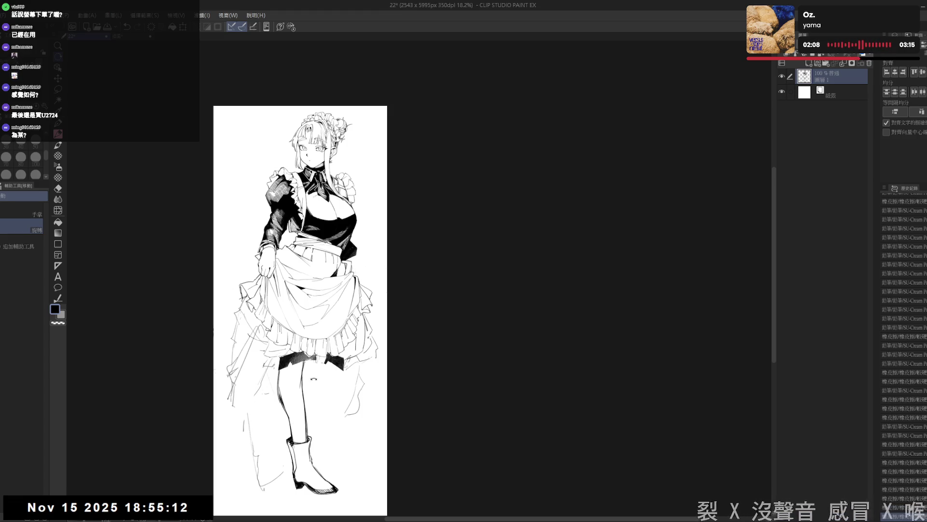
pyautogui.moveTo(332, 390)
pyautogui.mouseDown()
pyautogui.moveTo(341, 370)
pyautogui.moveTo(300, 395)
pyautogui.moveTo(319, 485)
pyautogui.moveTo(352, 471)
pyautogui.mouseUp()
# - Erase the old inked boot and lower leg lines below the skirt shadow
pyautogui.press('e')
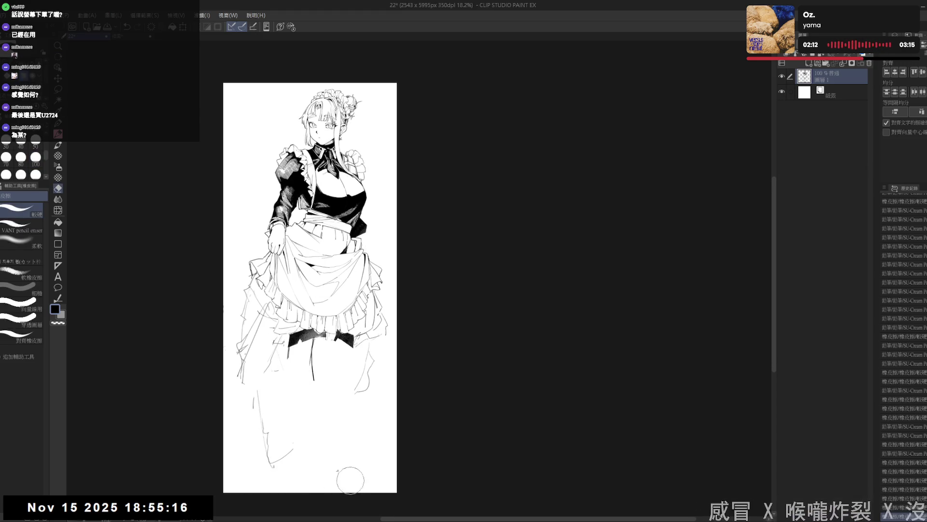
pyautogui.moveTo(312, 365)
pyautogui.mouseDown()
pyautogui.moveTo(290, 341)
pyautogui.moveTo(319, 341)
pyautogui.moveTo(339, 324)
pyautogui.moveTo(323, 364)
pyautogui.moveTo(302, 355)
pyautogui.mouseUp()
pyautogui.press('space')
pyautogui.press('p')
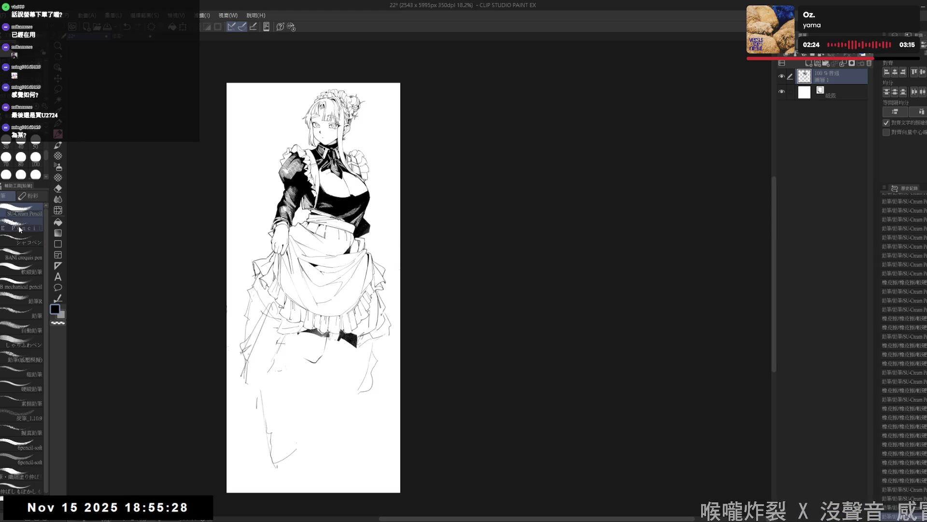
# - Sketch short leg lines under the skirt, check them mirrored, and erase strays around the feet
pyautogui.press('e')
pyautogui.press('p')
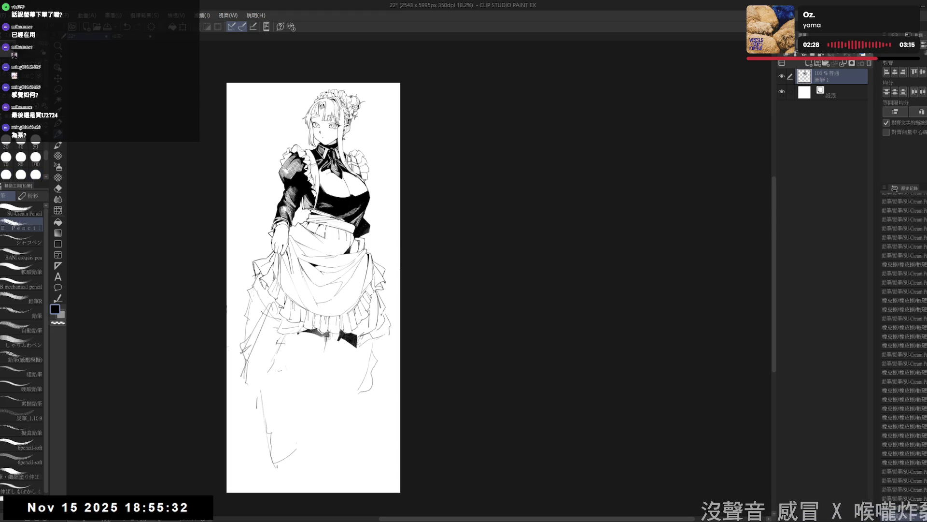
pyautogui.moveTo(324, 336)
pyautogui.mouseDown()
pyautogui.moveTo(321, 360)
pyautogui.moveTo(305, 376)
pyautogui.mouseUp()
pyautogui.moveTo(323, 338); pyautogui.dragTo(311, 368)
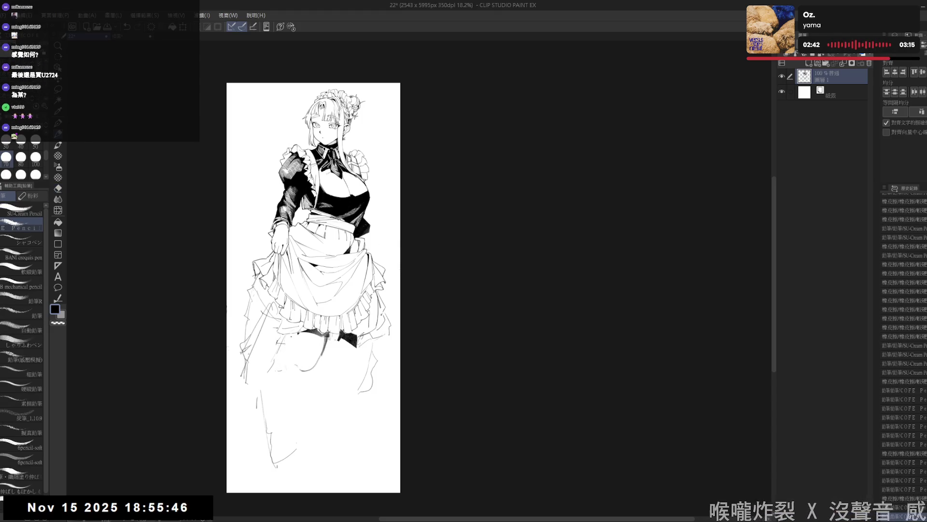
pyautogui.press('h')
pyautogui.press('h')
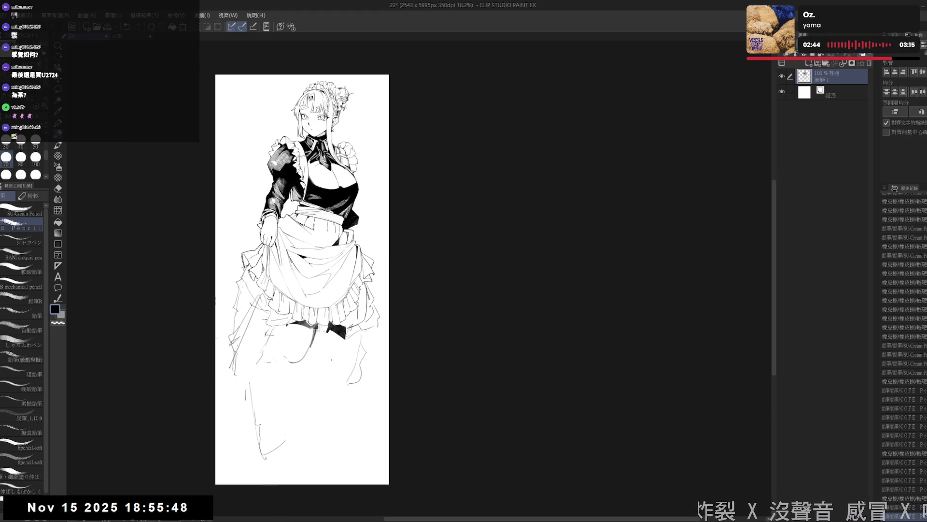
pyautogui.moveTo(323, 334); pyautogui.dragTo(311, 365)
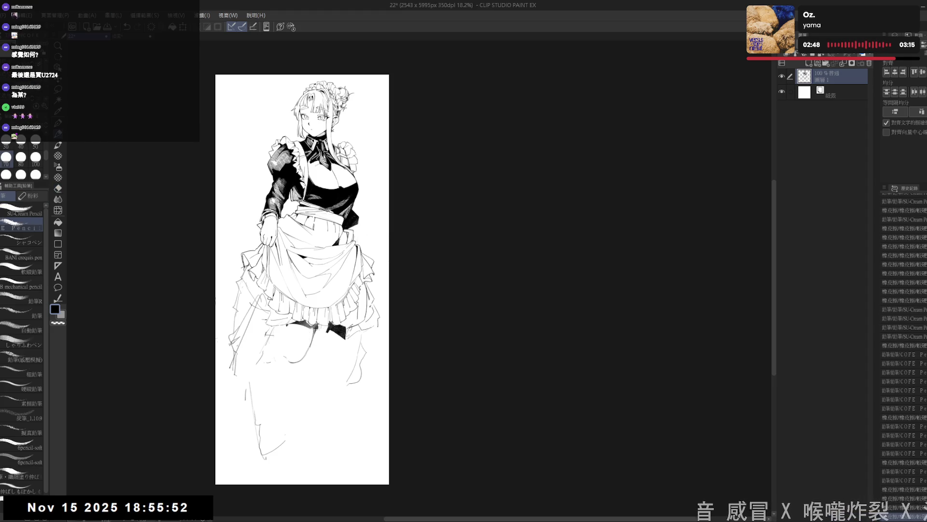
pyautogui.press('e')
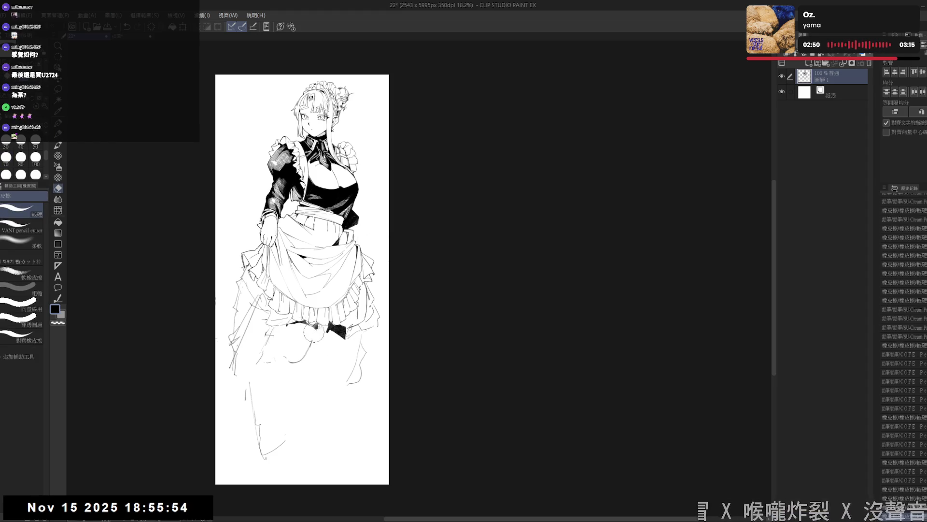
pyautogui.moveTo(299, 342); pyautogui.dragTo(319, 341)
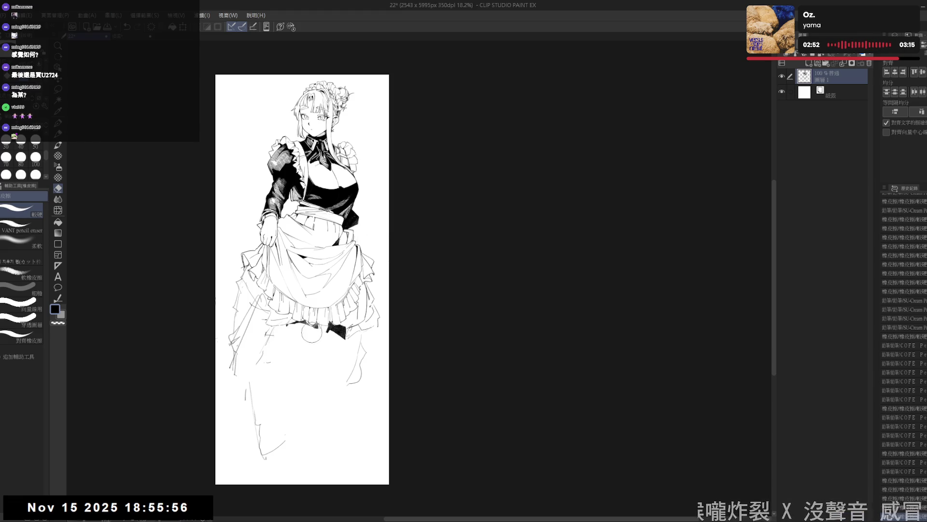
# - Sketch long curved flowing lines down the lower skirt beneath the ruffled hem
pyautogui.press('p')
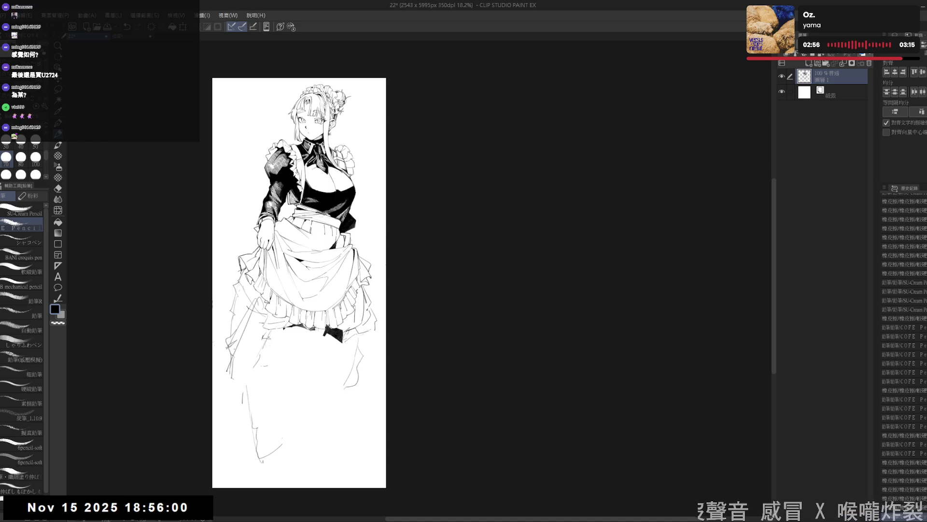
pyautogui.moveTo(297, 385); pyautogui.dragTo(300, 387)
pyautogui.moveTo(274, 333); pyautogui.dragTo(281, 365)
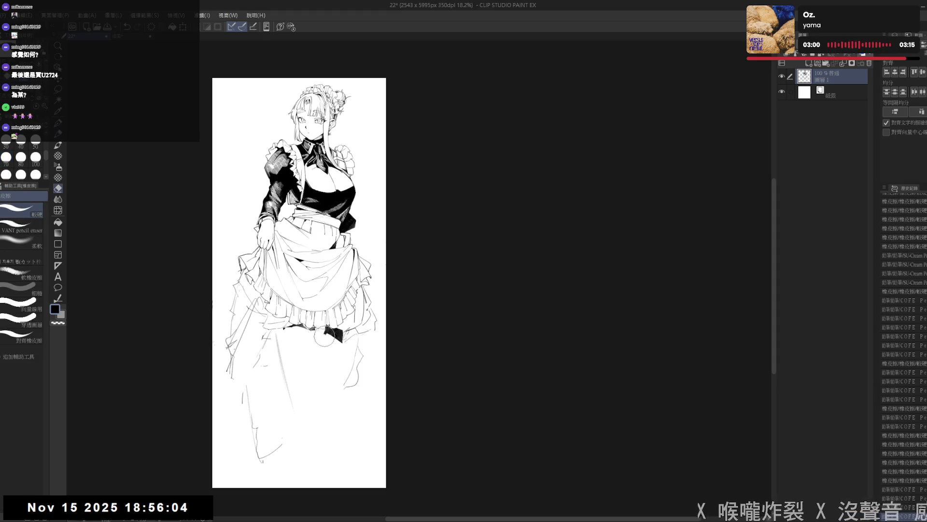
pyautogui.moveTo(310, 347)
pyautogui.mouseDown()
pyautogui.moveTo(338, 349)
pyautogui.moveTo(341, 335)
pyautogui.moveTo(304, 337)
pyautogui.mouseUp()
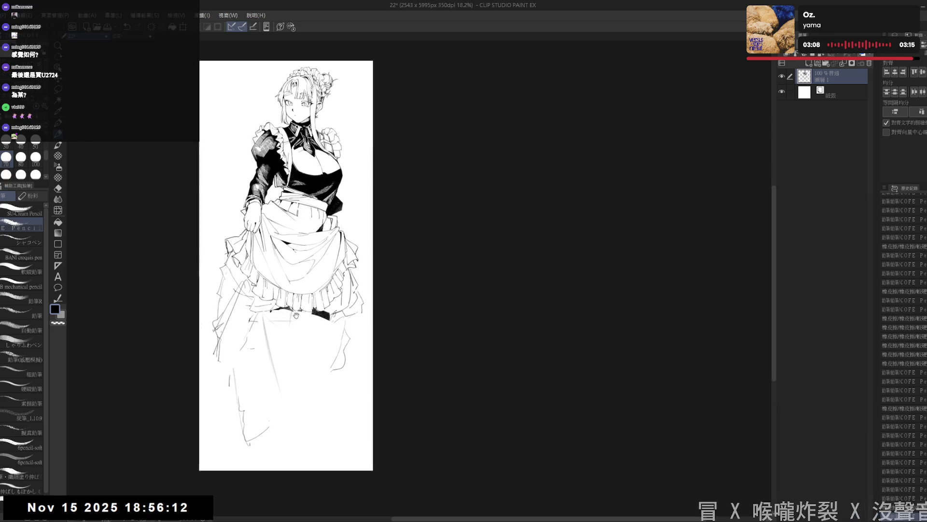
pyautogui.moveTo(230, 322); pyautogui.dragTo(219, 370)
pyautogui.moveTo(290, 415); pyautogui.dragTo(297, 469)
pyautogui.moveTo(329, 337); pyautogui.dragTo(321, 432)
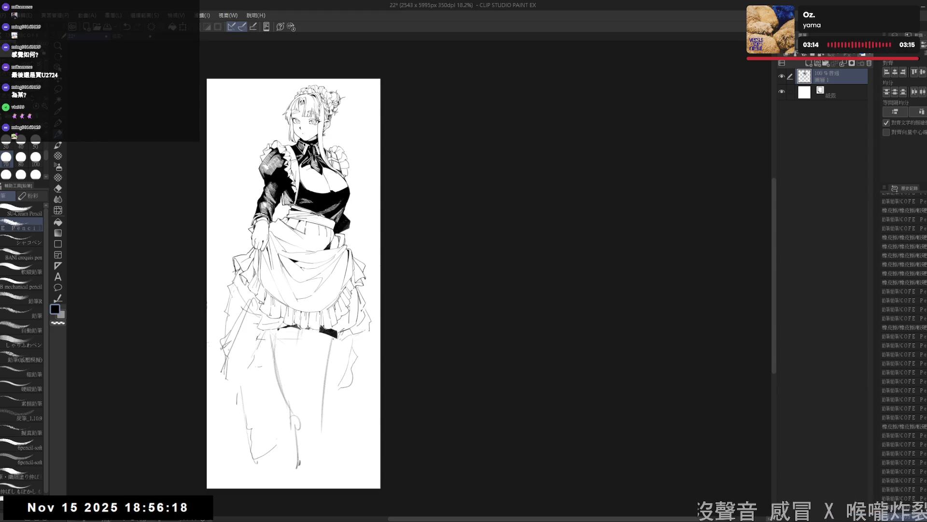
pyautogui.moveTo(329, 351)
pyautogui.mouseDown()
pyautogui.moveTo(321, 397)
pyautogui.moveTo(328, 448)
pyautogui.mouseUp()
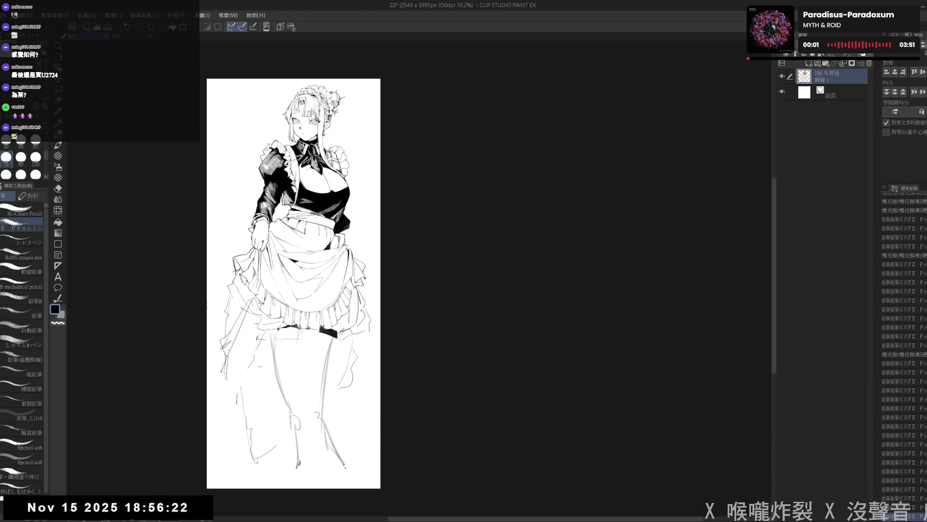
# - Add a small mark below the skirt, erase bits of the leg sketch and redraw a lower-leg line
pyautogui.moveTo(303, 361); pyautogui.dragTo(303, 394)
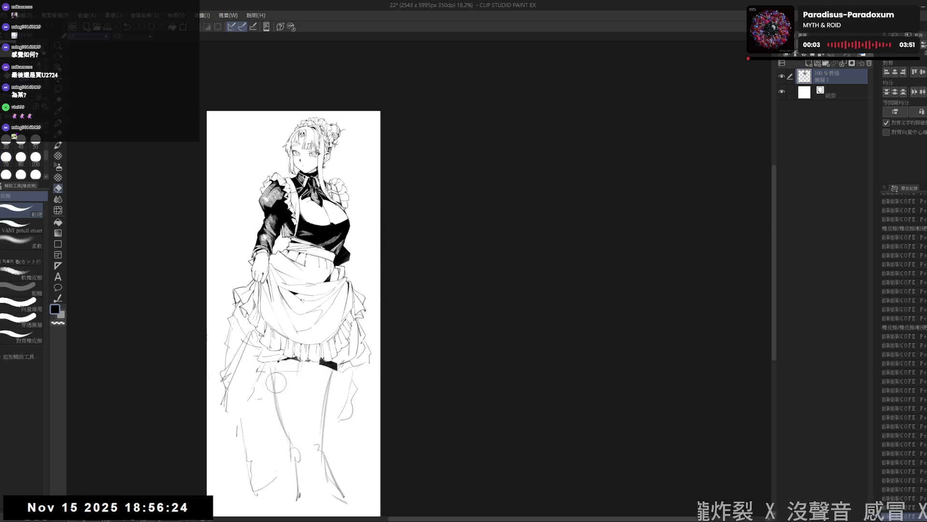
pyautogui.click(313, 377)
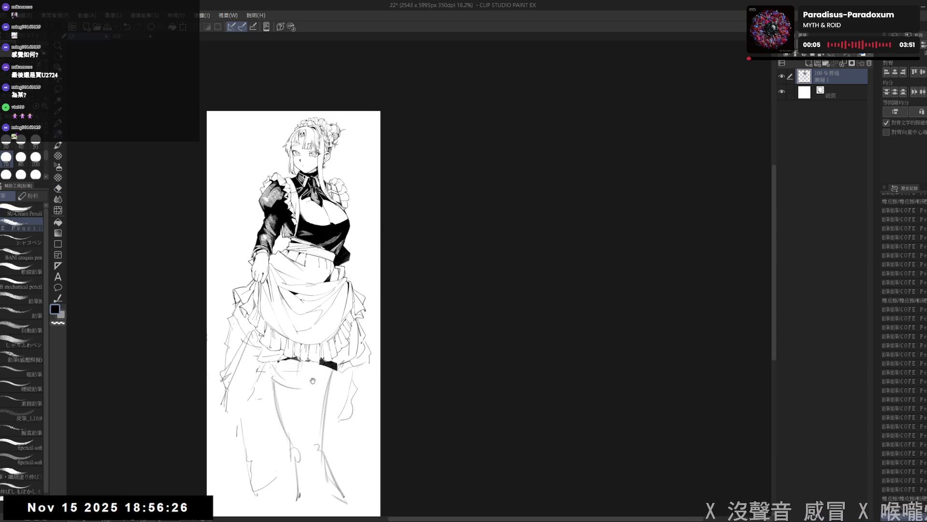
pyautogui.moveTo(308, 225); pyautogui.dragTo(306, 210)
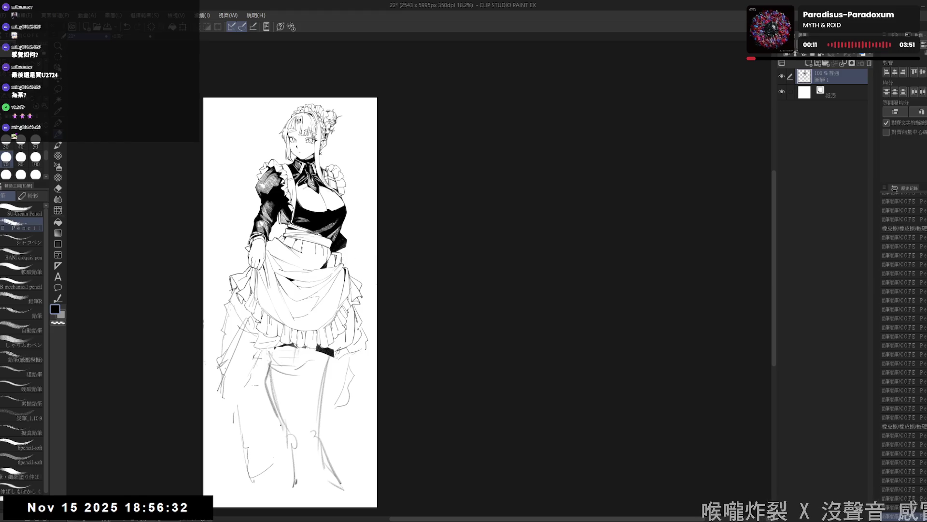
pyautogui.scroll(-1, 327, 275)
pyautogui.scroll(1, 326, 291)
pyautogui.scroll(1, 326, 290)
pyautogui.scroll(-1, 324, 308)
pyautogui.press('e')
pyautogui.moveTo(299, 390)
pyautogui.mouseDown()
pyautogui.moveTo(307, 435)
pyautogui.moveTo(293, 429)
pyautogui.mouseUp()
pyautogui.press('p')
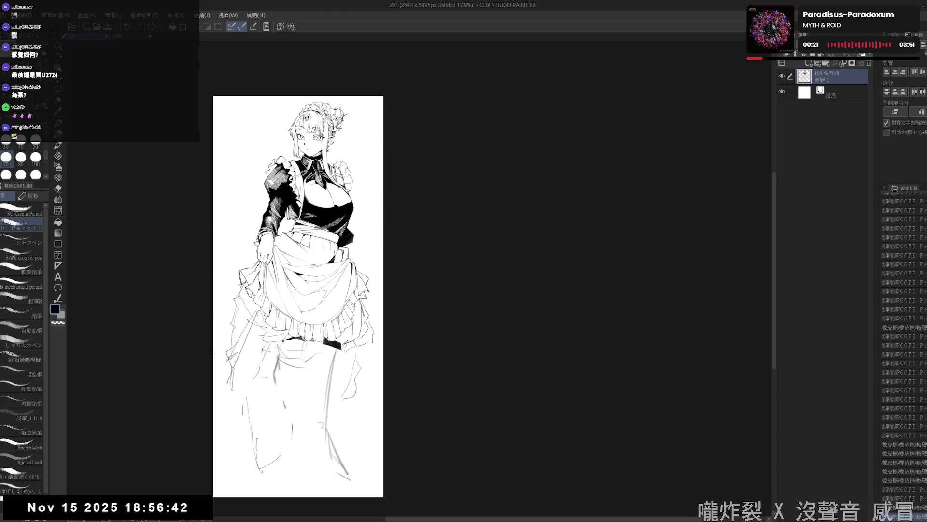
pyautogui.moveTo(278, 399); pyautogui.dragTo(286, 481)
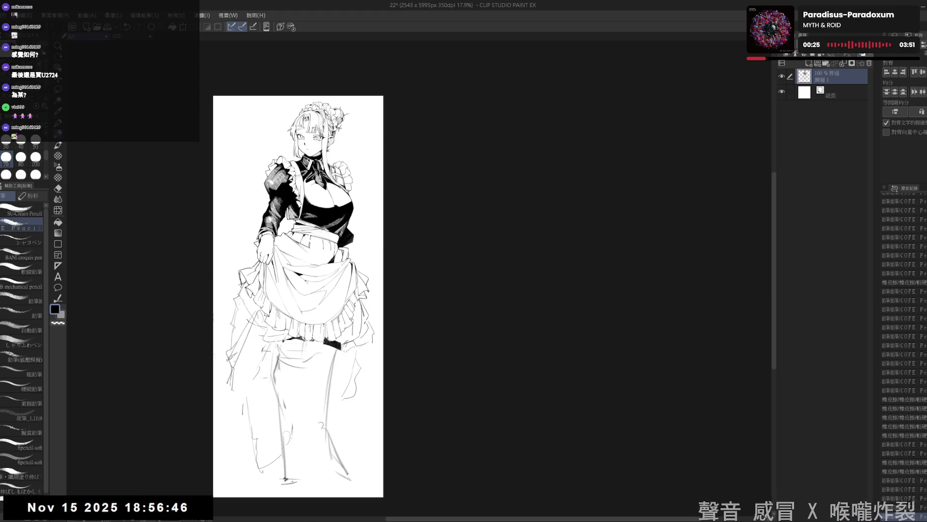
# - Erase the lower-left skirt, leg and foot sketch lines
pyautogui.moveTo(355, 395); pyautogui.dragTo(360, 389)
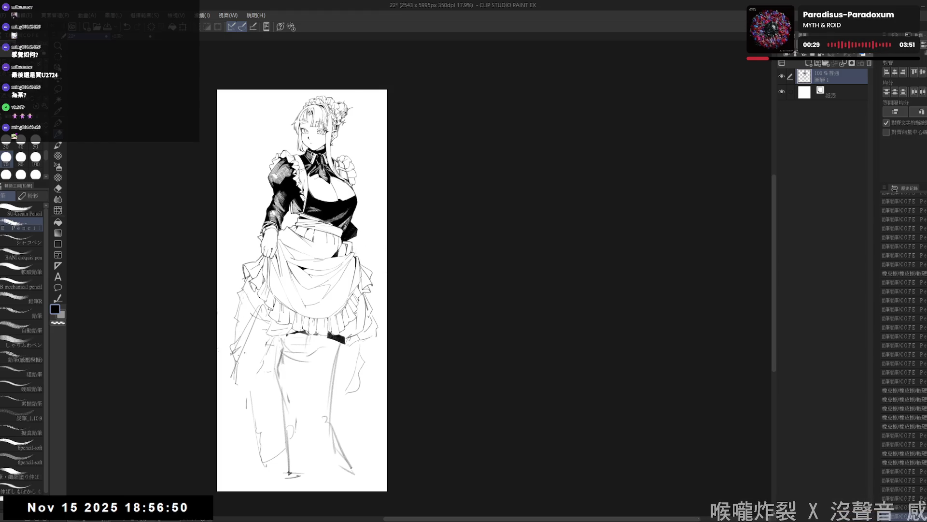
pyautogui.press('e')
pyautogui.moveTo(239, 363)
pyautogui.mouseDown()
pyautogui.moveTo(248, 356)
pyautogui.moveTo(290, 483)
pyautogui.mouseUp()
pyautogui.moveTo(289, 370)
pyautogui.mouseDown()
pyautogui.moveTo(288, 340)
pyautogui.moveTo(358, 478)
pyautogui.mouseUp()
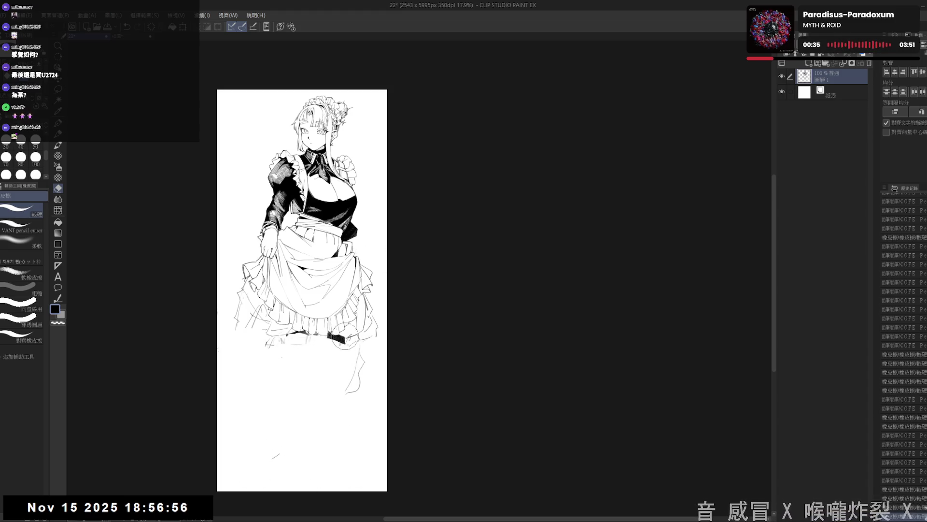
# - Darken the skirt's lower-left edge and sketch two long leg lines from under it
pyautogui.press('p')
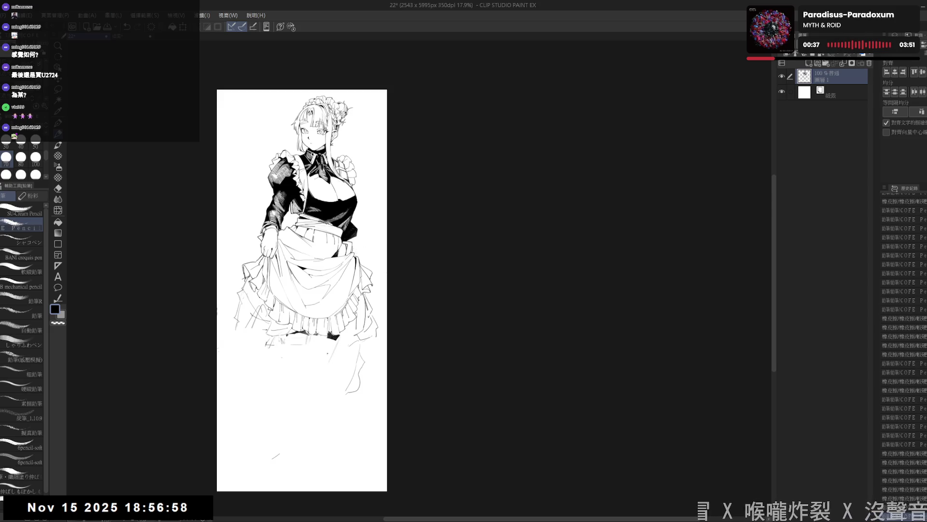
pyautogui.press('e')
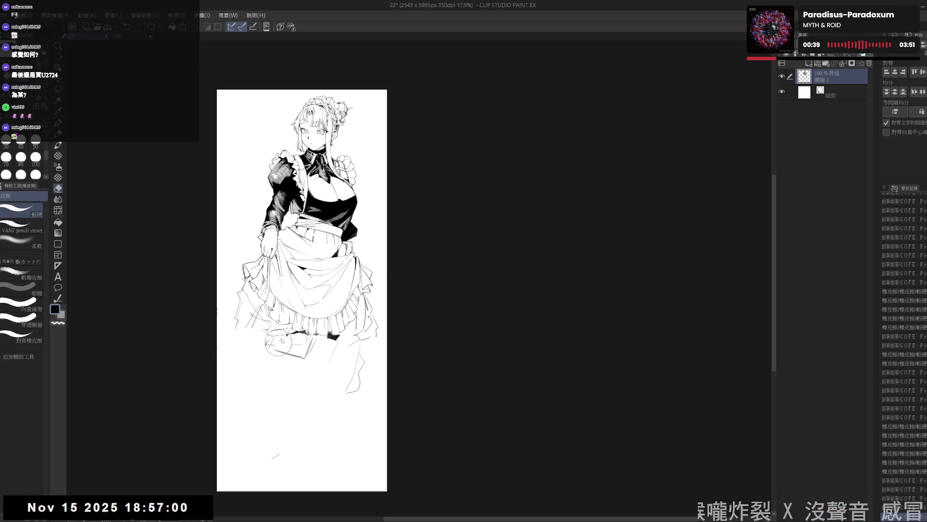
pyautogui.moveTo(266, 343); pyautogui.dragTo(304, 347)
pyautogui.press('p')
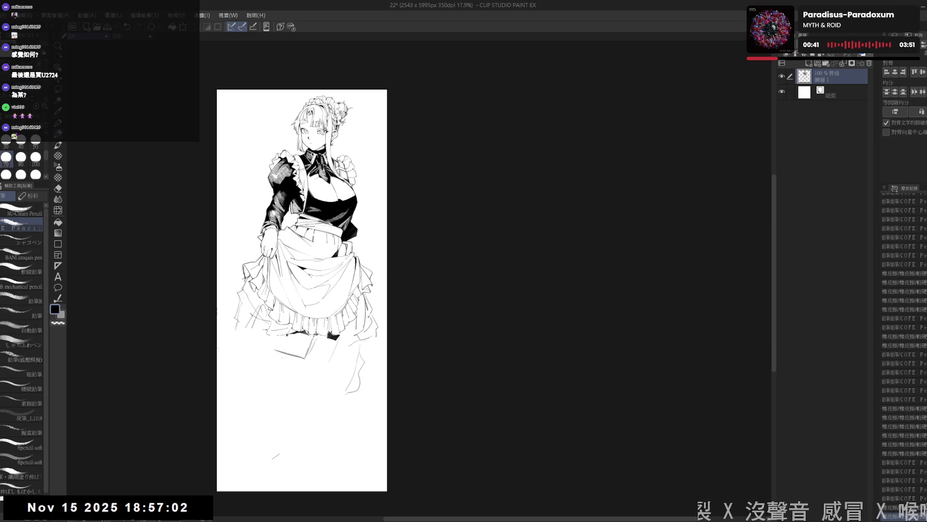
pyautogui.moveTo(252, 328); pyautogui.dragTo(264, 345)
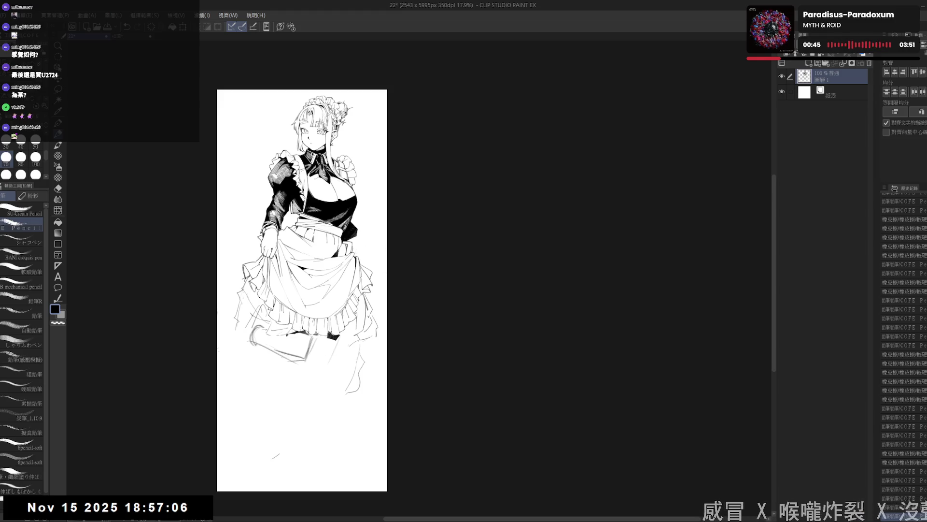
pyautogui.moveTo(278, 349); pyautogui.dragTo(309, 361)
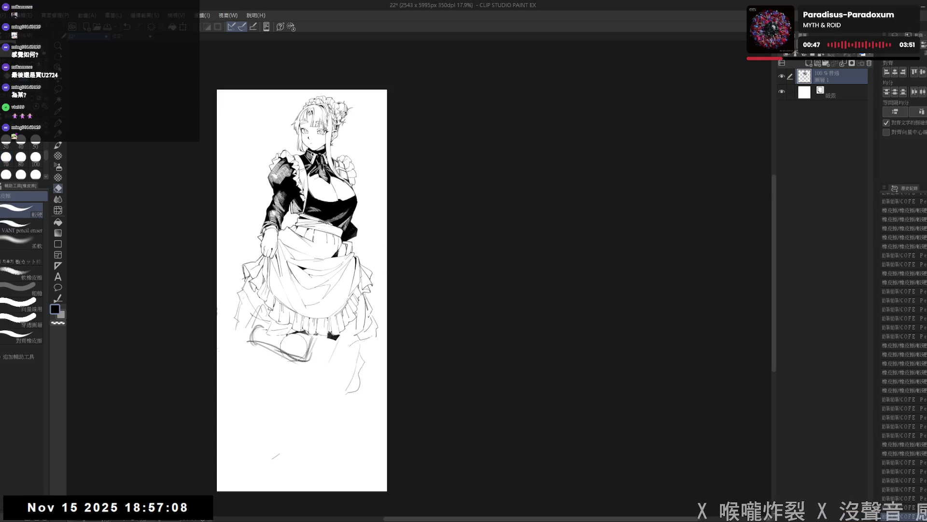
pyautogui.moveTo(272, 333)
pyautogui.mouseDown()
pyautogui.moveTo(322, 362)
pyautogui.moveTo(273, 330)
pyautogui.moveTo(262, 369)
pyautogui.mouseUp()
pyautogui.moveTo(276, 335)
pyautogui.mouseDown()
pyautogui.moveTo(326, 335)
pyautogui.moveTo(313, 406)
pyautogui.mouseUp()
pyautogui.moveTo(335, 346); pyautogui.dragTo(306, 441)
pyautogui.moveTo(301, 370); pyautogui.dragTo(296, 439)
# - Undo and erase the stray leg lines just drawn on the right side
pyautogui.hotkey('ctrl', 'z')
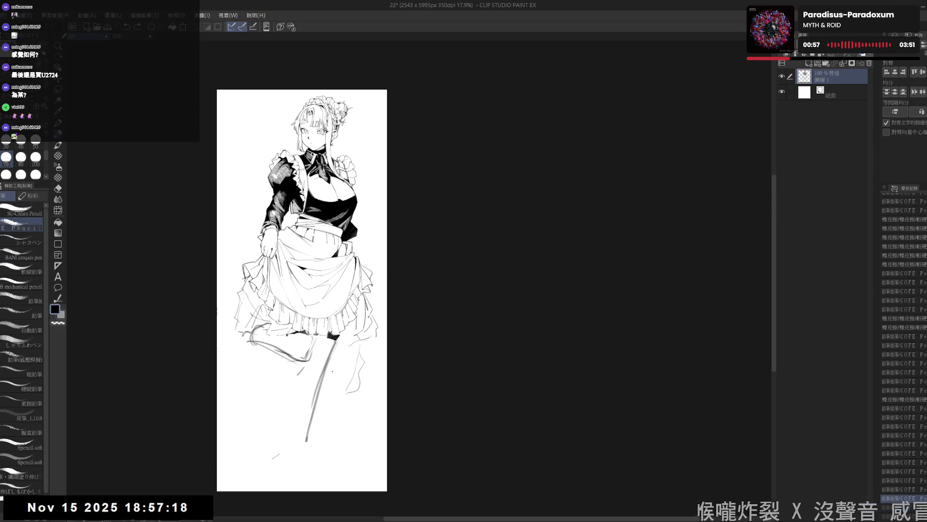
pyautogui.press('e')
pyautogui.moveTo(334, 353); pyautogui.dragTo(304, 434)
pyautogui.press('p')
pyautogui.press('p')
pyautogui.press('p')
pyautogui.press('e')
pyautogui.moveTo(322, 334); pyautogui.dragTo(297, 360)
pyautogui.press('p')
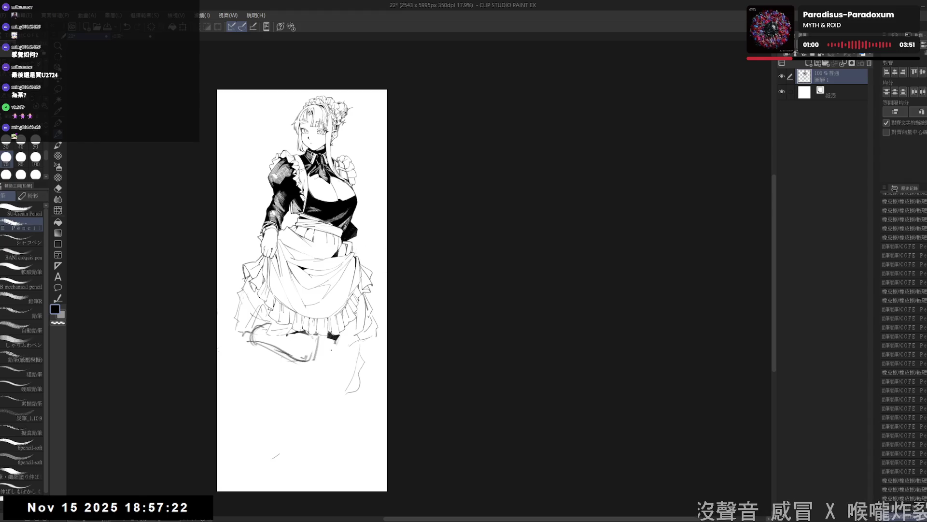
pyautogui.press('e')
pyautogui.moveTo(323, 319); pyautogui.dragTo(296, 366)
pyautogui.press('p')
# - Erase the remaining rough leg sketch and clean up the lines around it
pyautogui.press('e')
pyautogui.moveTo(247, 341)
pyautogui.mouseDown()
pyautogui.moveTo(326, 337)
pyautogui.moveTo(318, 394)
pyautogui.mouseUp()
pyautogui.press('p')
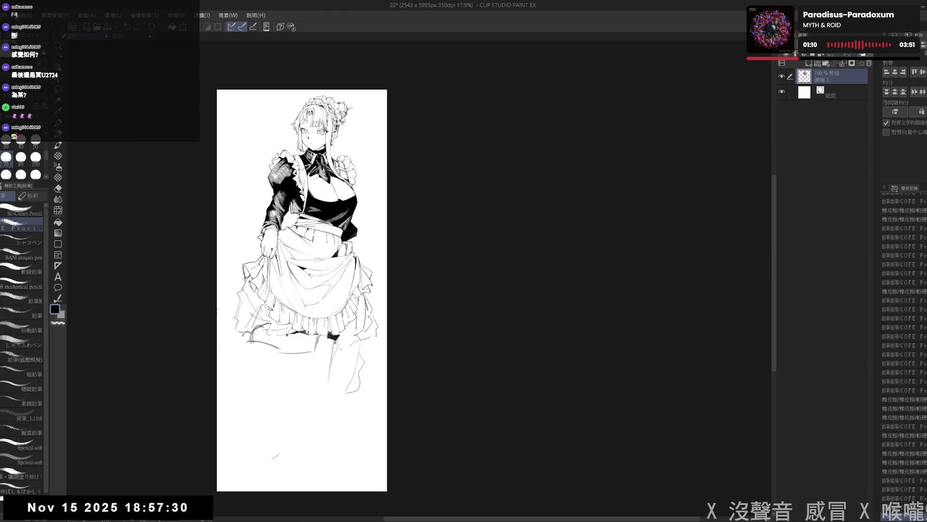
pyautogui.press('e')
pyautogui.moveTo(315, 330); pyautogui.dragTo(346, 357)
pyautogui.press('p')
pyautogui.press('e')
pyautogui.press('p')
# - Draw the new standing leg down past the knee to a strapped boot
pyautogui.moveTo(345, 345); pyautogui.dragTo(303, 462)
pyautogui.moveTo(324, 422)
pyautogui.mouseDown()
pyautogui.moveTo(321, 445)
pyautogui.moveTo(322, 430)
pyautogui.mouseUp()
pyautogui.press('e')
pyautogui.press('p')
pyautogui.press('e')
pyautogui.press('p')
pyautogui.moveTo(322, 452); pyautogui.dragTo(329, 471)
pyautogui.press('e')
pyautogui.moveTo(313, 427)
pyautogui.mouseDown()
pyautogui.moveTo(304, 463)
pyautogui.moveTo(328, 476)
pyautogui.mouseUp()
pyautogui.press('p')
pyautogui.moveTo(312, 363)
pyautogui.mouseDown()
pyautogui.moveTo(306, 409)
pyautogui.moveTo(308, 396)
pyautogui.mouseUp()
pyautogui.scroll(-1, 387, 386)
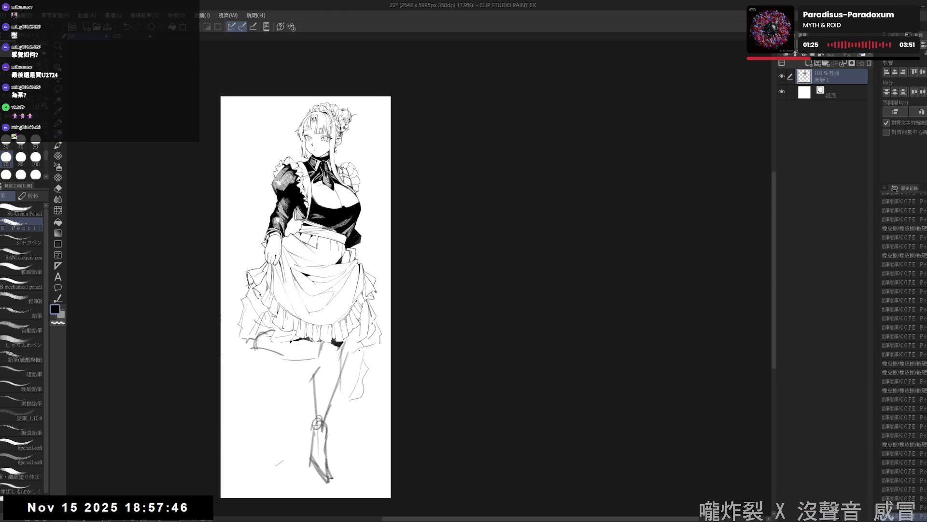
pyautogui.scroll(-1, 387, 387)
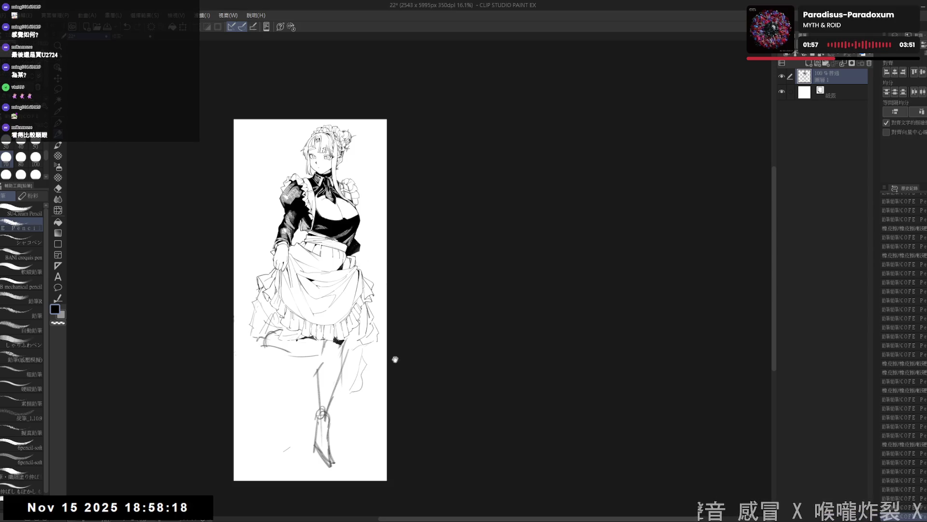
pyautogui.scroll(1, 395, 359)
pyautogui.scroll(2, 385, 346)
pyautogui.moveTo(347, 375); pyautogui.dragTo(344, 332)
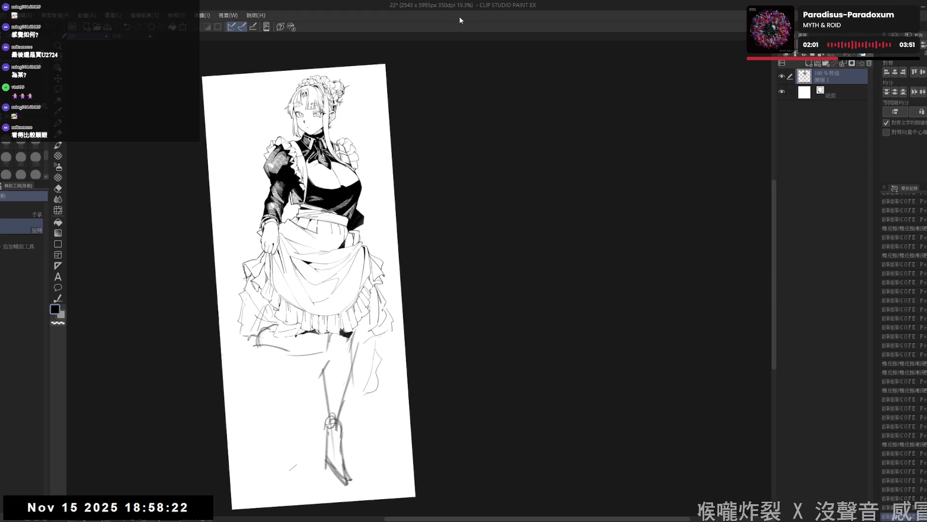
# - Erase stray strokes around the foot and add tiny pencil marks there with the view upright
pyautogui.moveTo(347, 370); pyautogui.dragTo(338, 361)
pyautogui.press('e')
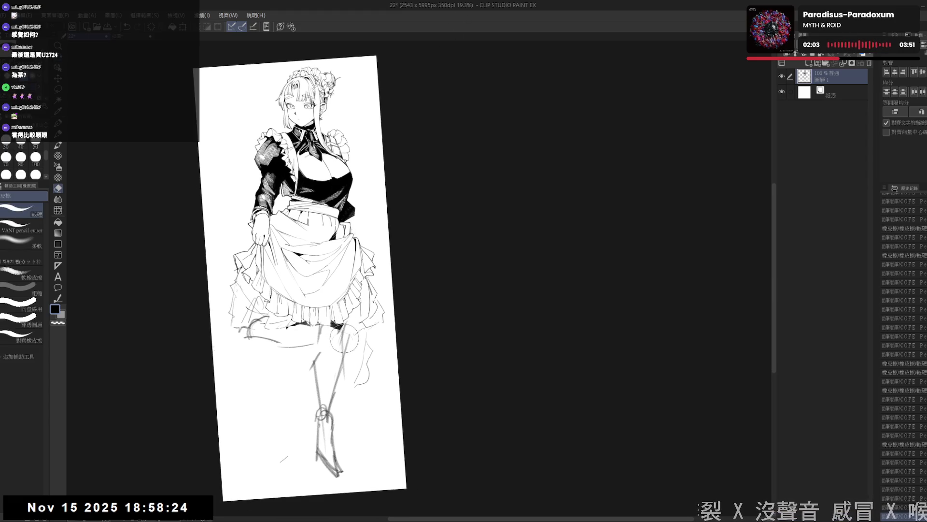
pyautogui.moveTo(323, 430)
pyautogui.mouseDown()
pyautogui.moveTo(333, 470)
pyautogui.moveTo(324, 430)
pyautogui.mouseUp()
pyautogui.press('p')
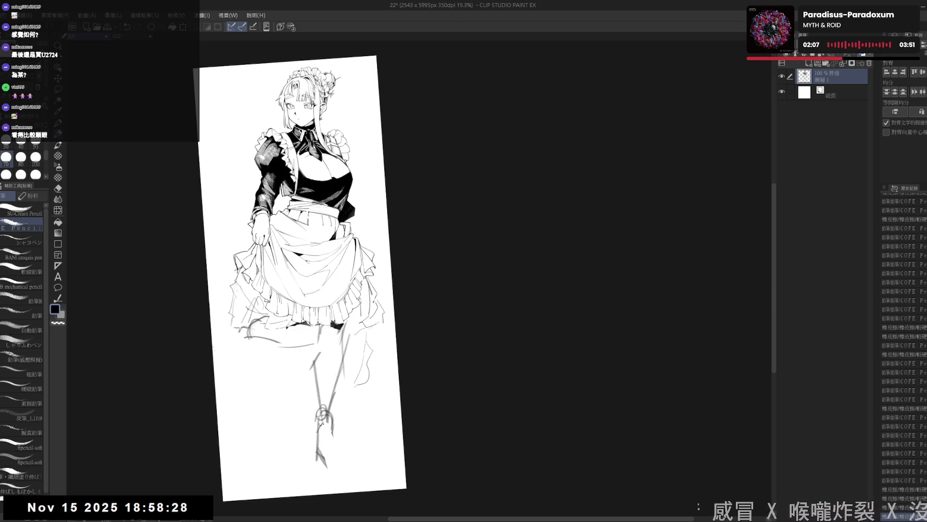
pyautogui.press('e')
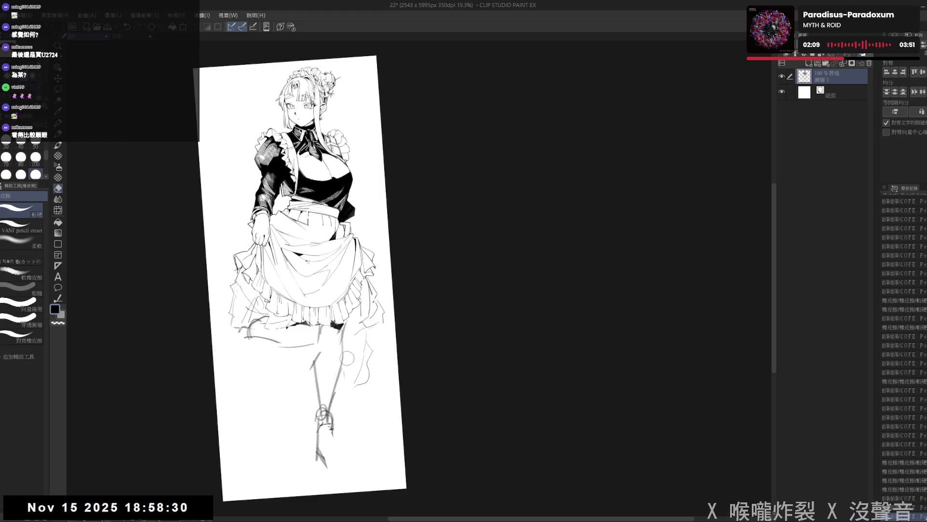
pyautogui.press('p')
pyautogui.hotkey('ctrl', '@')
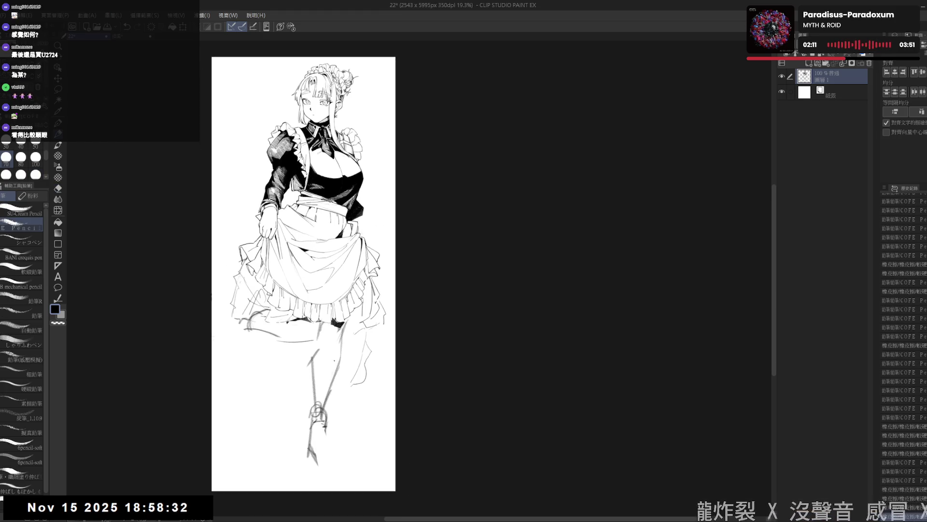
pyautogui.moveTo(304, 275); pyautogui.dragTo(300, 262)
pyautogui.moveTo(324, 426); pyautogui.dragTo(349, 457)
pyautogui.click(304, 454)
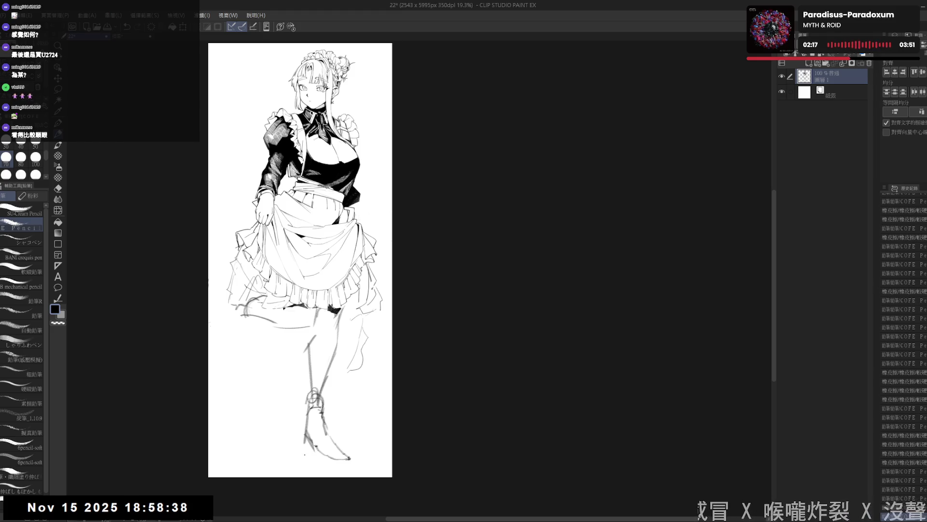
pyautogui.scroll(-1, 329, 379)
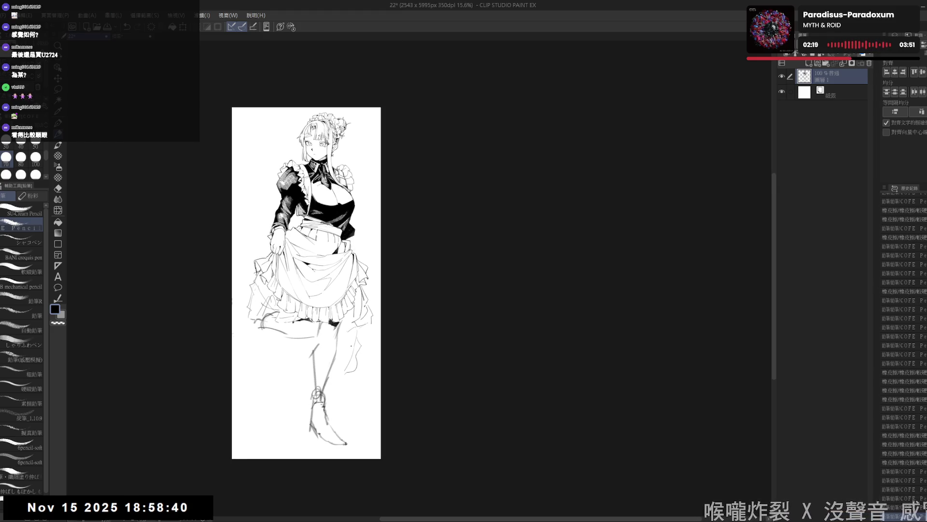
# - Mirror the view and erase rough lines at the skirt's lower-left edge
pyautogui.press('h')
pyautogui.press('h')
pyautogui.scroll(1, 398, 374)
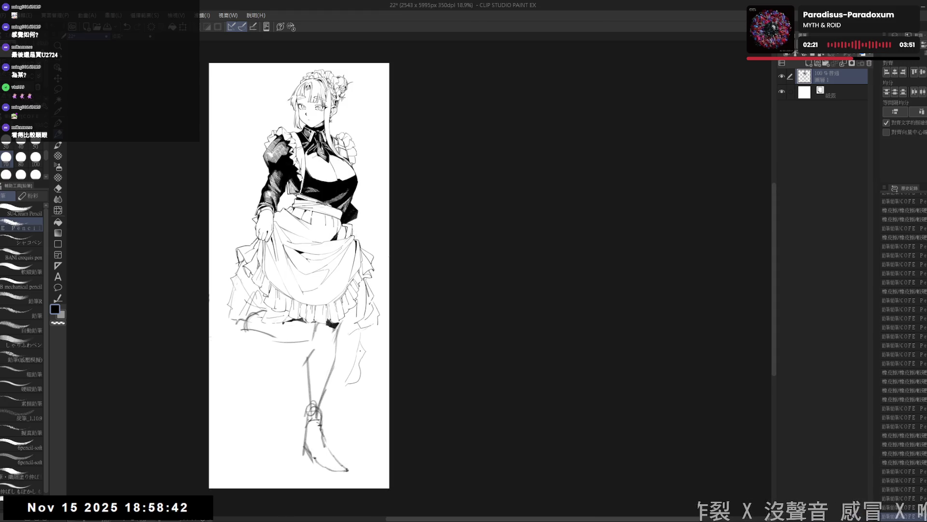
pyautogui.moveTo(265, 399); pyautogui.dragTo(271, 400)
pyautogui.press('e')
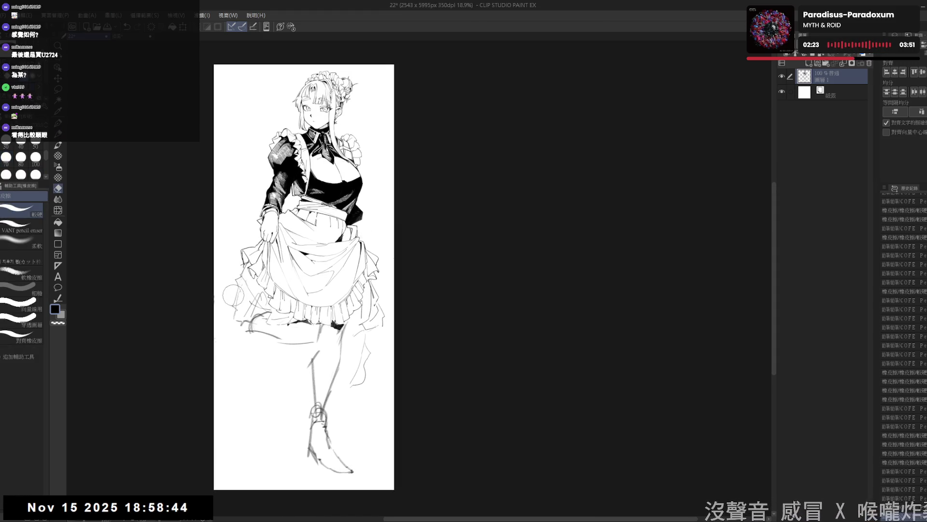
pyautogui.moveTo(233, 294); pyautogui.dragTo(254, 304)
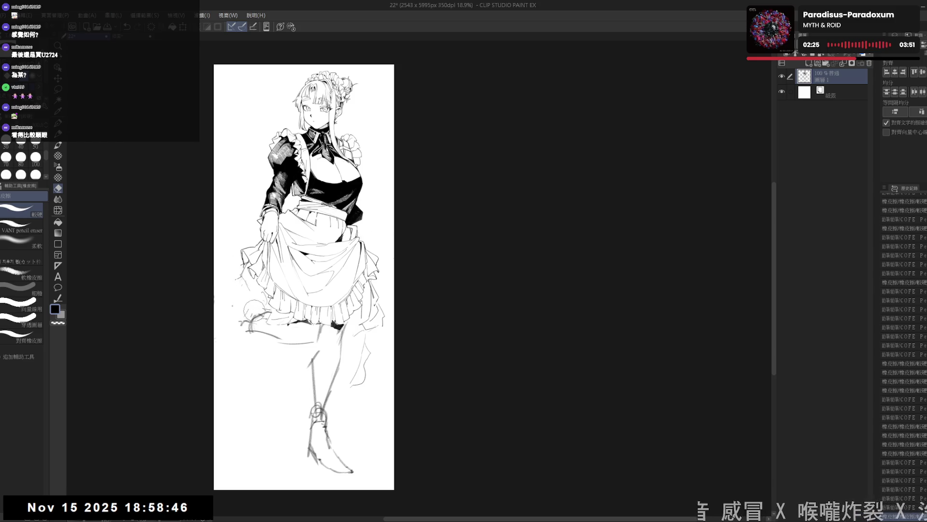
pyautogui.press('p')
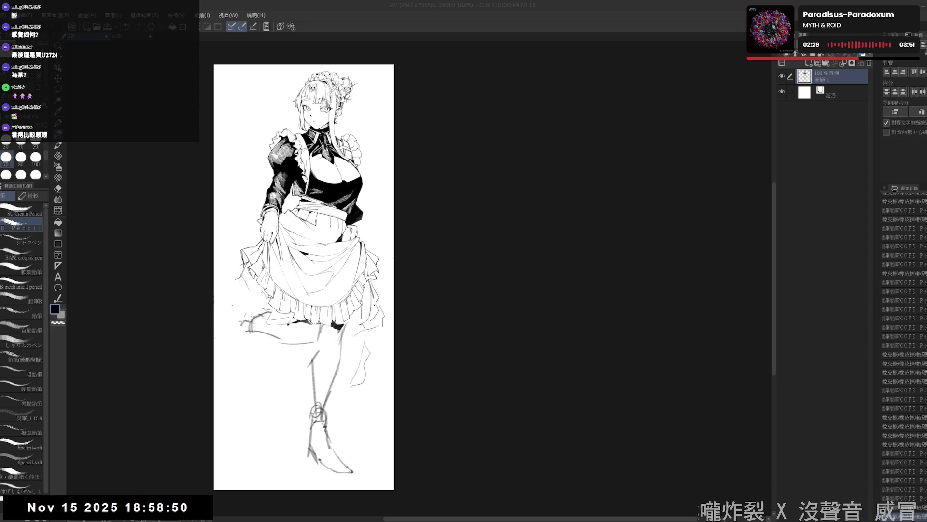
pyautogui.moveTo(239, 304); pyautogui.dragTo(247, 326)
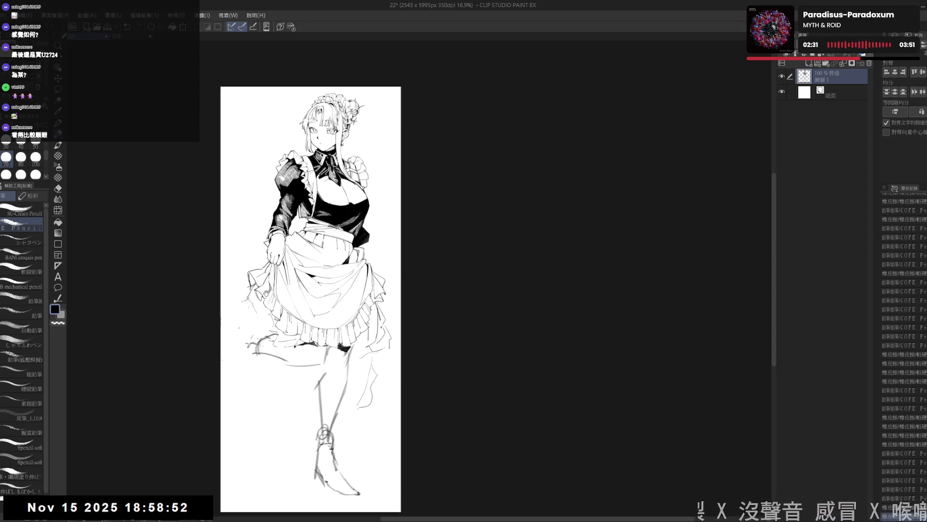
pyautogui.press('e')
pyautogui.press('p')
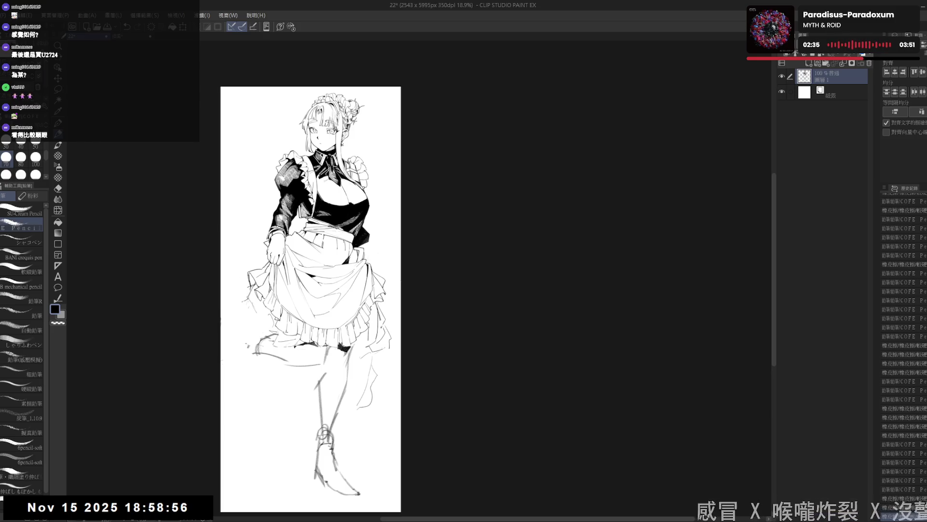
# - Tilt the view, add a small black stroke near the skirt, then set the canvas upright
pyautogui.press('x')
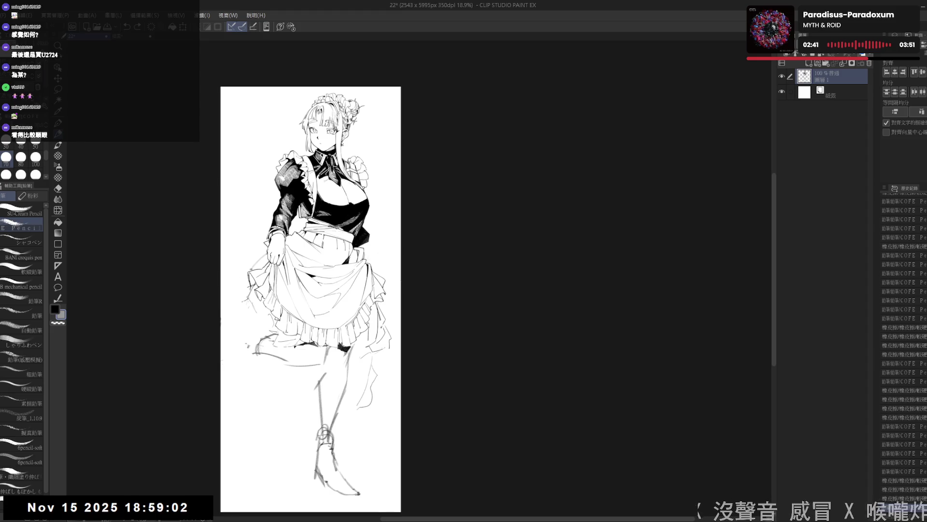
pyautogui.press('r')
pyautogui.moveTo(311, 347); pyautogui.dragTo(333, 368)
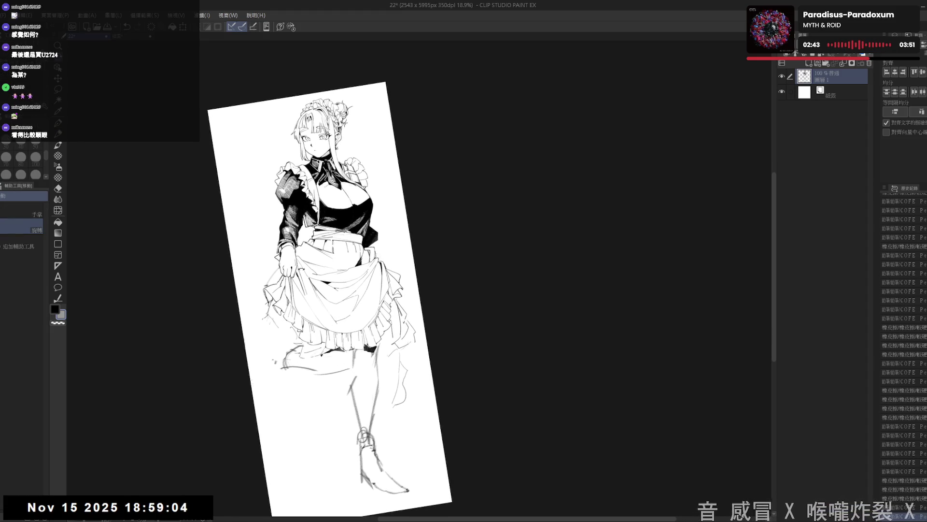
pyautogui.press('e')
pyautogui.moveTo(290, 275); pyautogui.dragTo(261, 296)
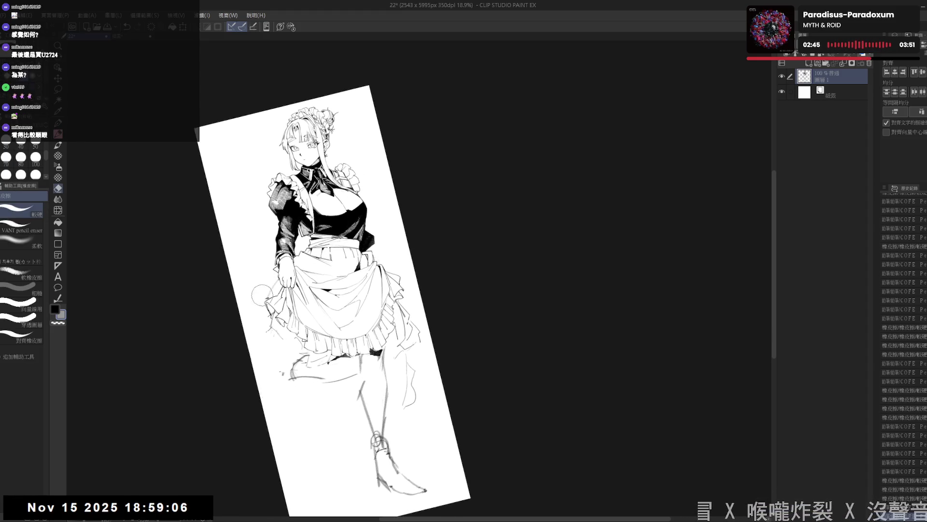
pyautogui.press('p')
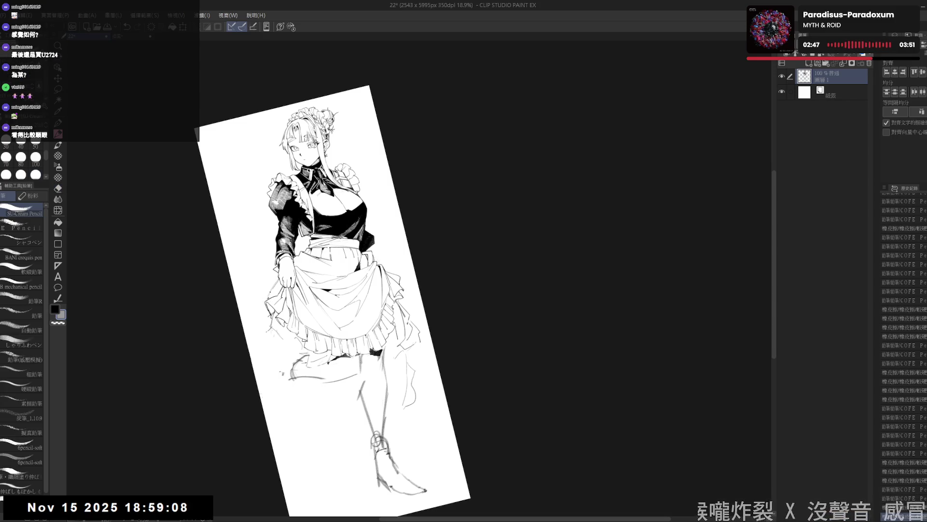
pyautogui.moveTo(261, 267); pyautogui.dragTo(243, 254)
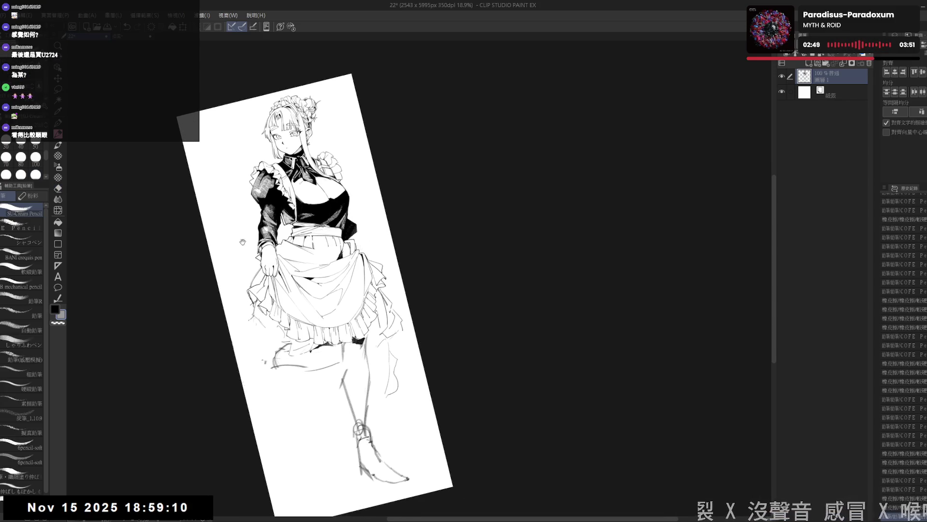
pyautogui.press('g')
pyautogui.press('x')
pyautogui.press('p')
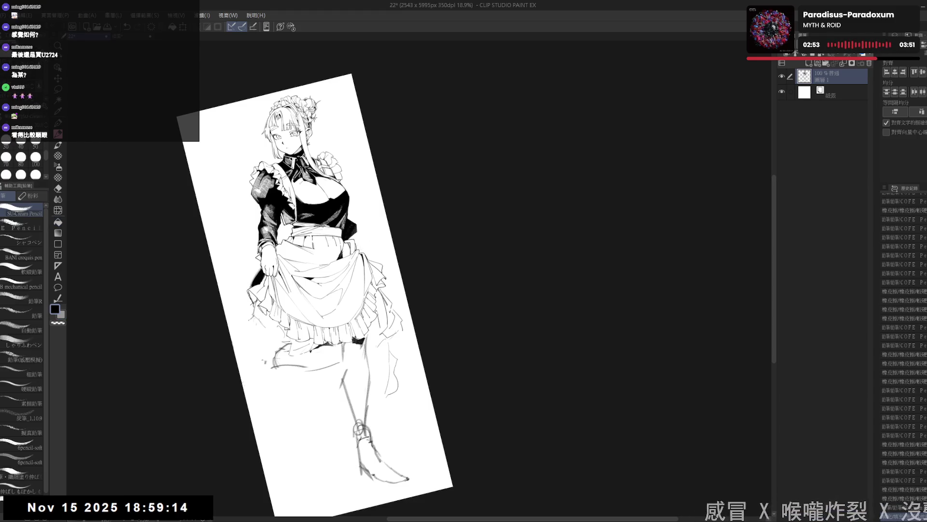
pyautogui.moveTo(256, 274); pyautogui.dragTo(252, 285)
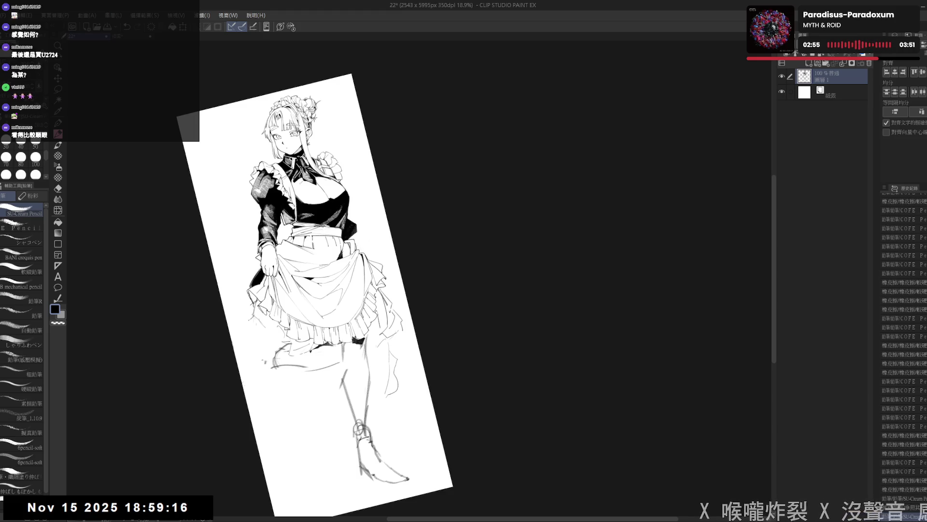
pyautogui.hotkey('ctrl', '0')
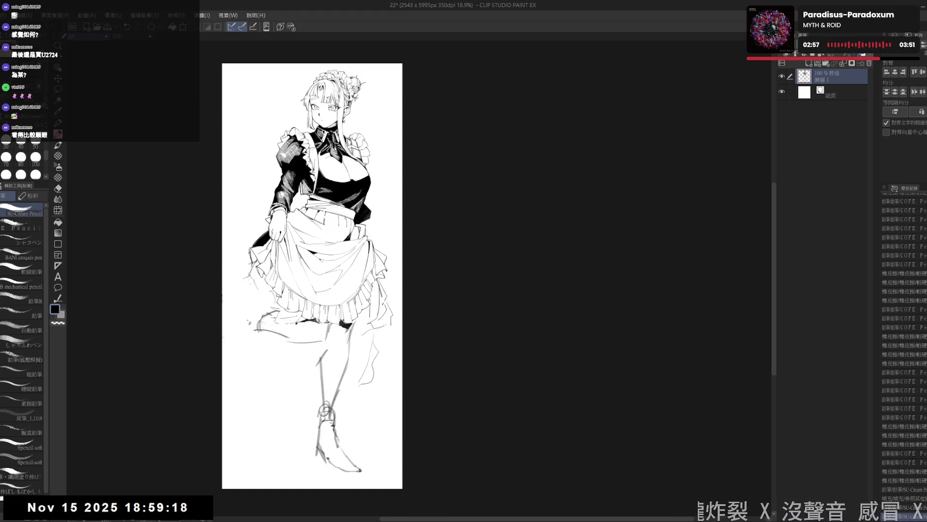
pyautogui.moveTo(243, 282); pyautogui.dragTo(249, 283)
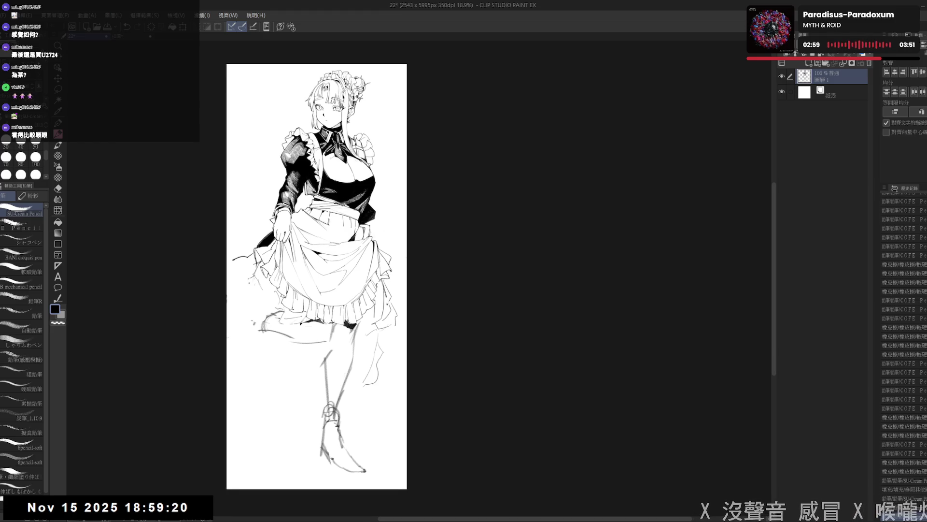
pyautogui.scroll(-2, 294, 278)
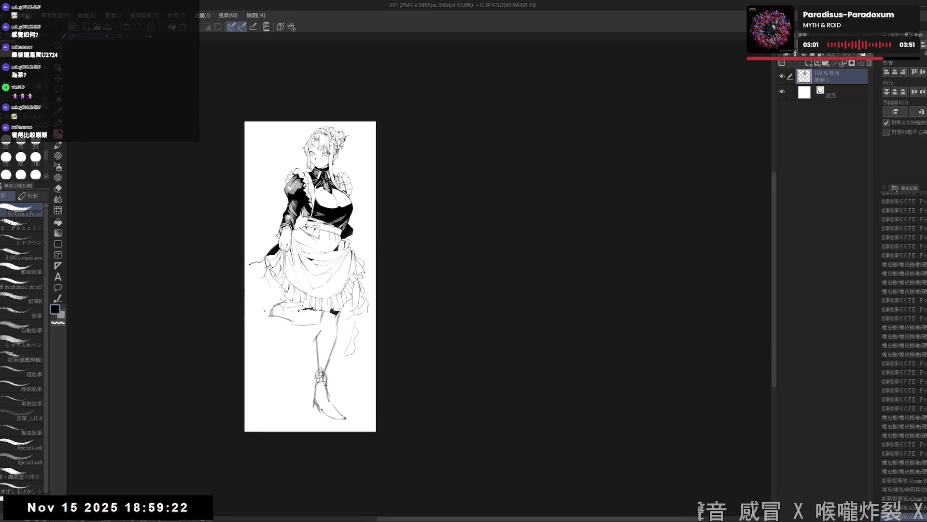
# - Widen the canvas to 3864 px, extending mostly left and slightly right
pyautogui.hotkey('ctrl', 't')
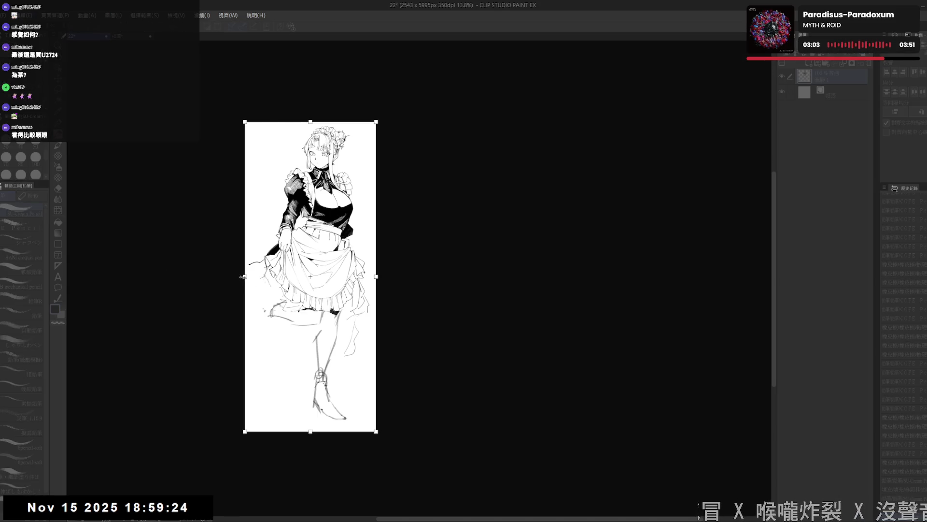
pyautogui.moveTo(245, 277); pyautogui.dragTo(185, 276)
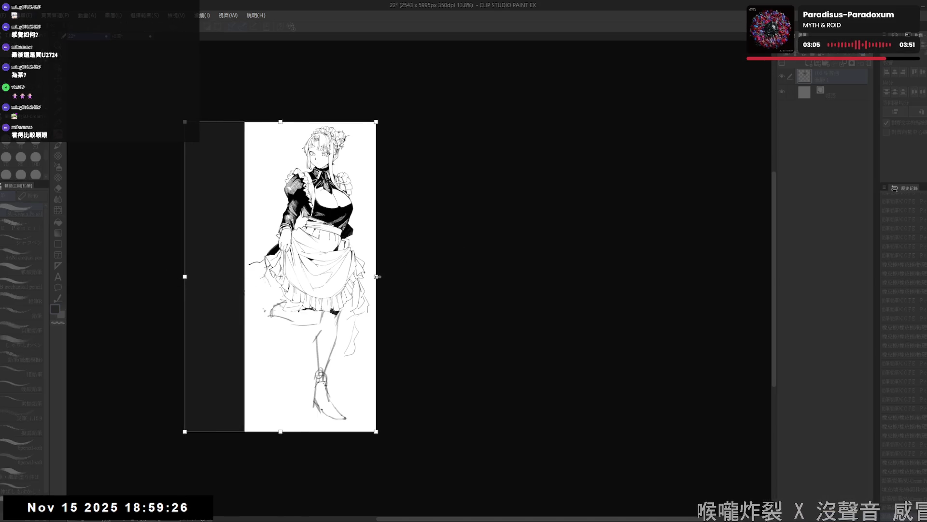
pyautogui.moveTo(378, 276); pyautogui.dragTo(385, 277)
pyautogui.press('Return')
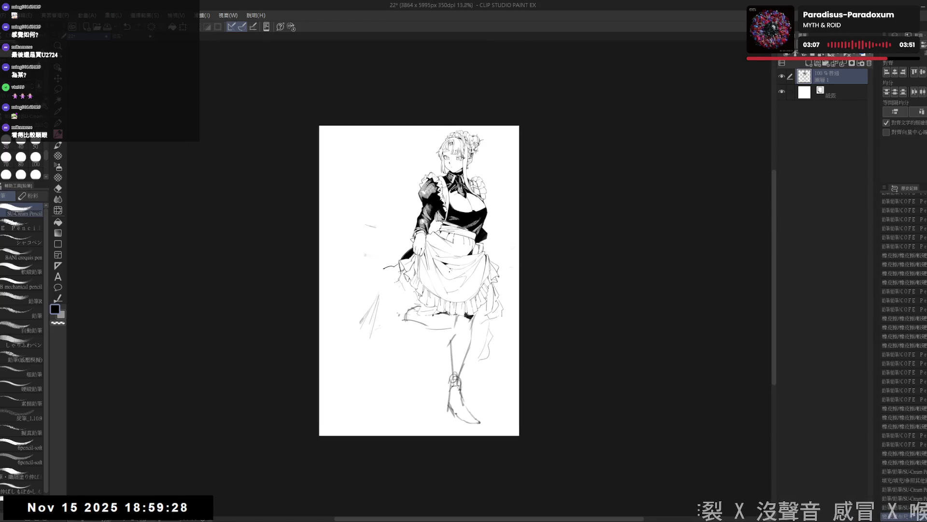
# - Rotate the view counterclockwise and erase sketch strokes near the lower leg
pyautogui.moveTo(359, 281); pyautogui.dragTo(319, 283)
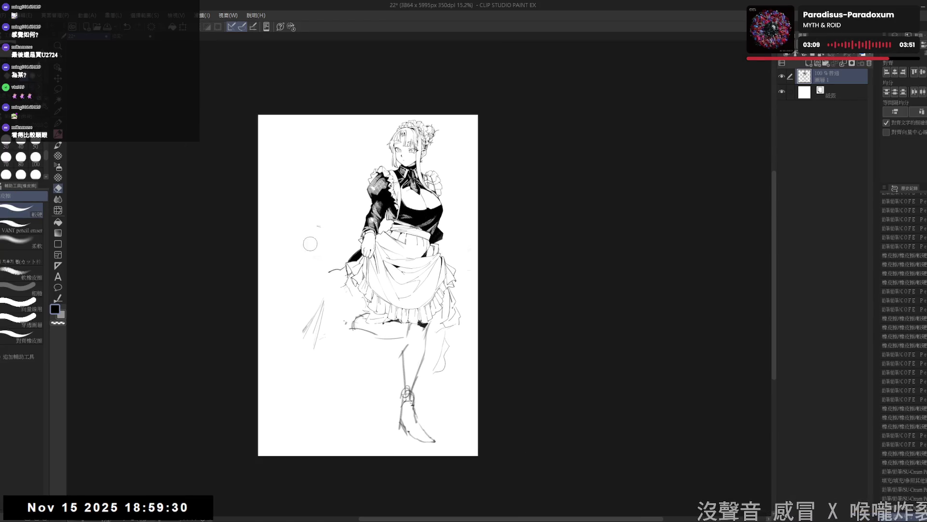
pyautogui.moveTo(312, 228); pyautogui.dragTo(307, 246)
pyautogui.press('e')
pyautogui.moveTo(326, 311); pyautogui.dragTo(319, 339)
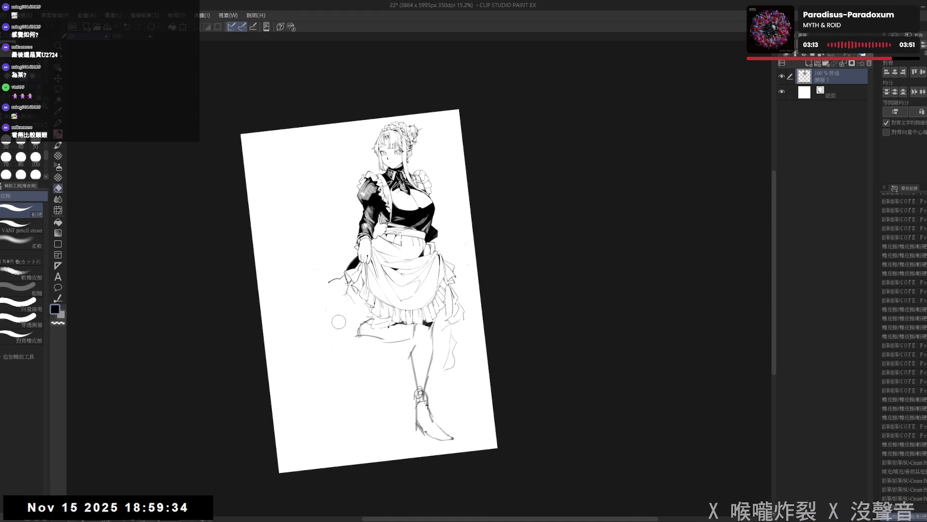
pyautogui.press('p')
pyautogui.moveTo(436, 326); pyautogui.dragTo(428, 341)
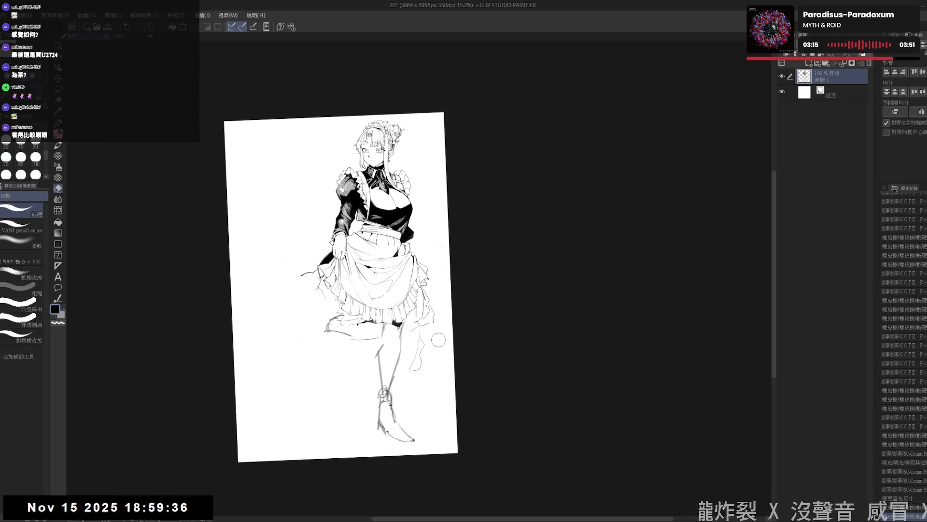
pyautogui.press('e')
pyautogui.press('p')
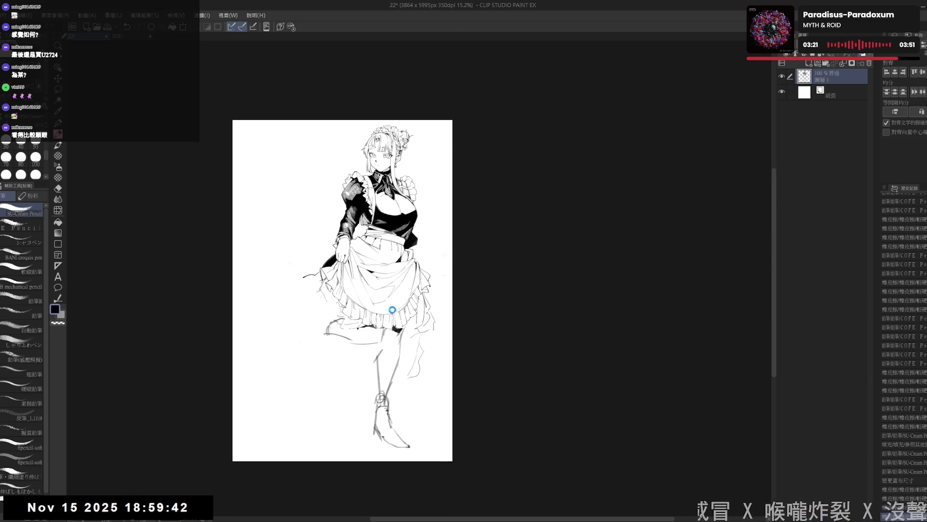
# - Erase the long stray stroke left of the skirt and ink the hem flaring out to the left
pyautogui.moveTo(348, 363); pyautogui.dragTo(345, 353)
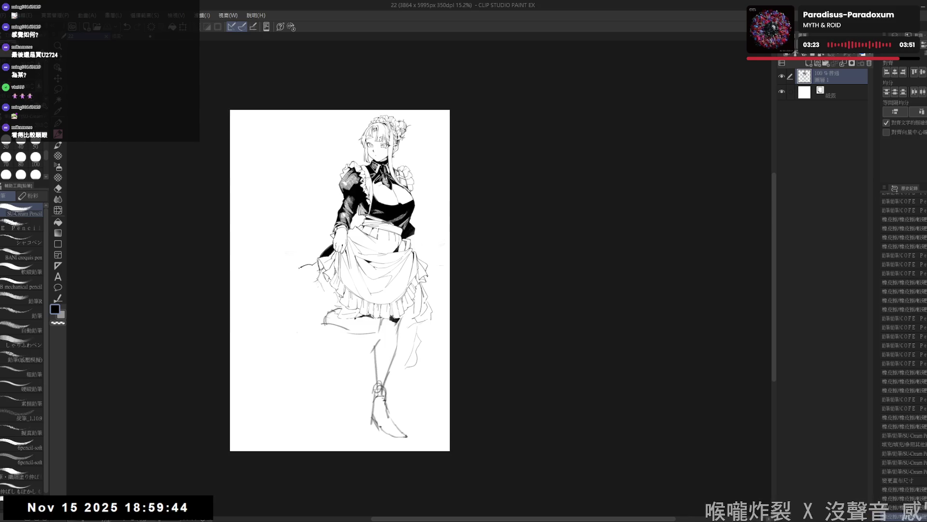
pyautogui.moveTo(272, 279)
pyautogui.mouseDown()
pyautogui.moveTo(298, 267)
pyautogui.moveTo(271, 270)
pyautogui.moveTo(309, 311)
pyautogui.mouseUp()
pyautogui.moveTo(281, 271); pyautogui.dragTo(307, 308)
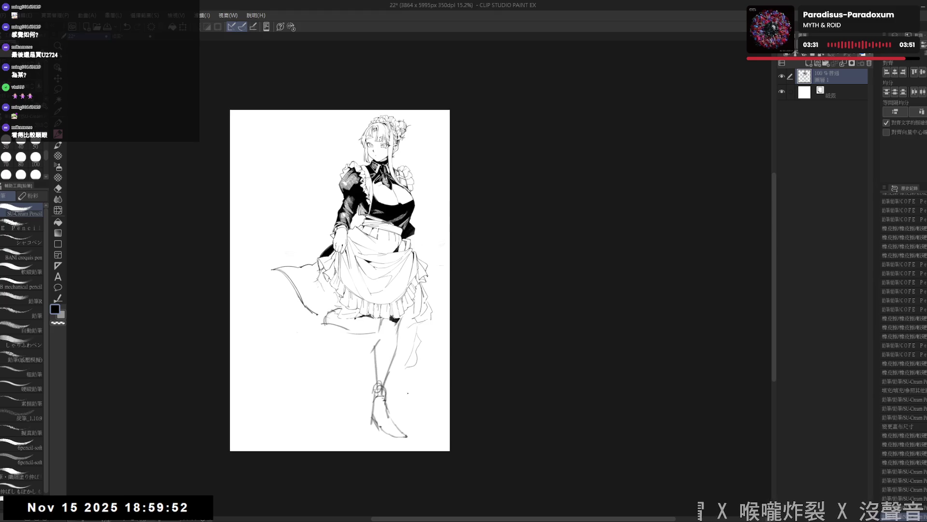
pyautogui.moveTo(341, 282); pyautogui.dragTo(331, 281)
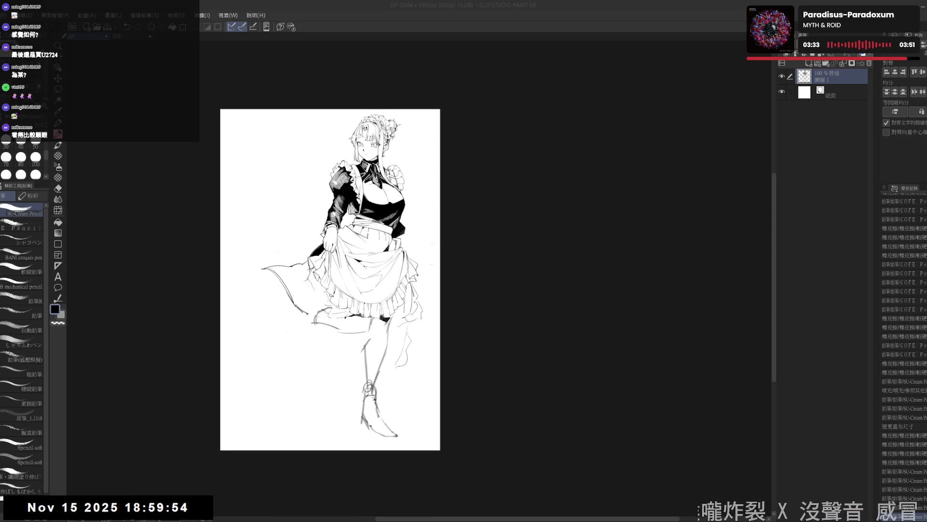
pyautogui.moveTo(351, 319); pyautogui.dragTo(350, 327)
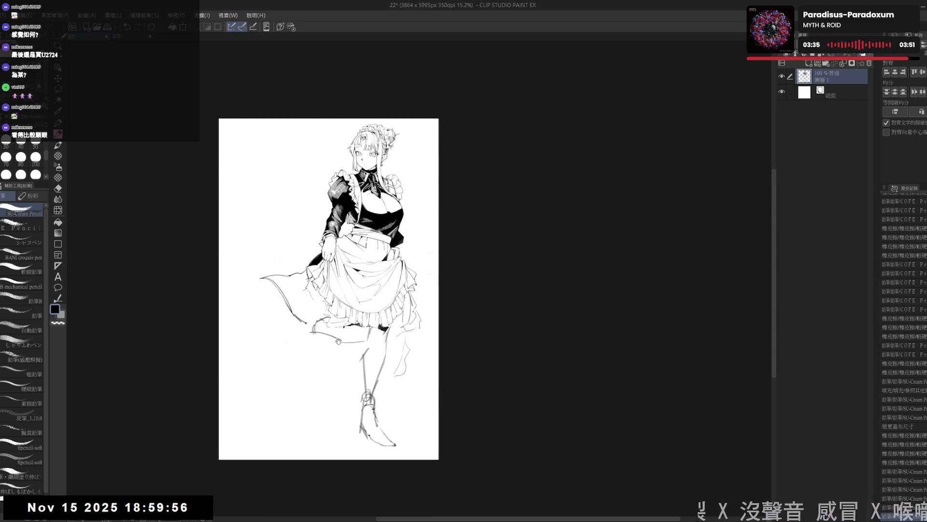
pyautogui.press('e')
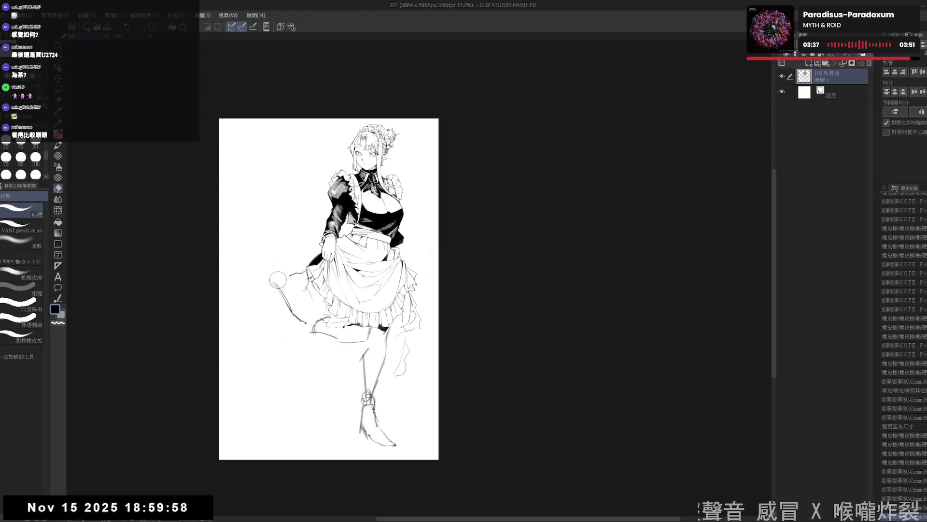
pyautogui.press('p')
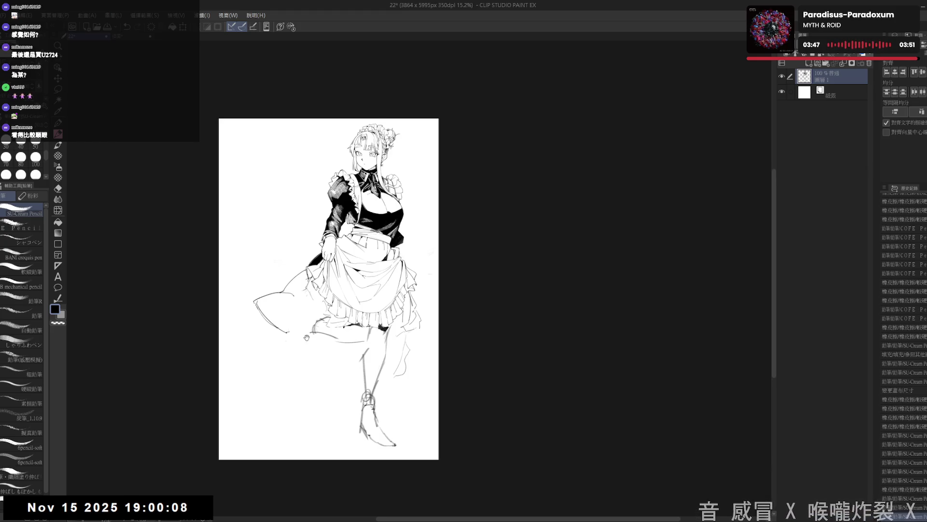
pyautogui.moveTo(308, 337); pyautogui.dragTo(307, 291)
pyautogui.press('e')
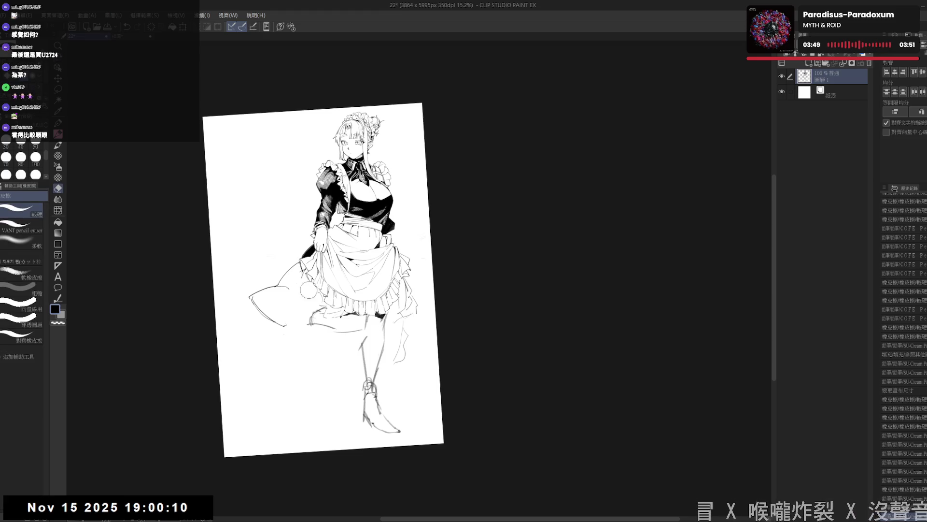
pyautogui.press('p')
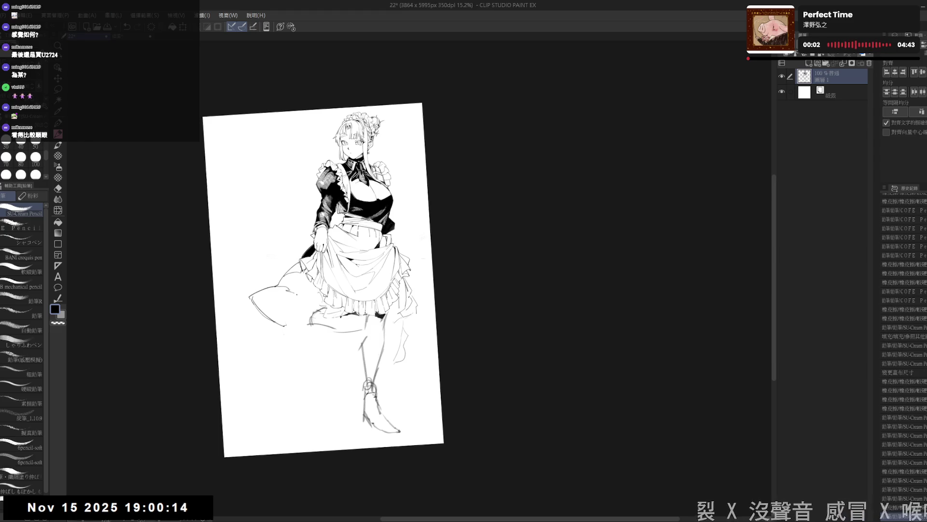
pyautogui.press('e')
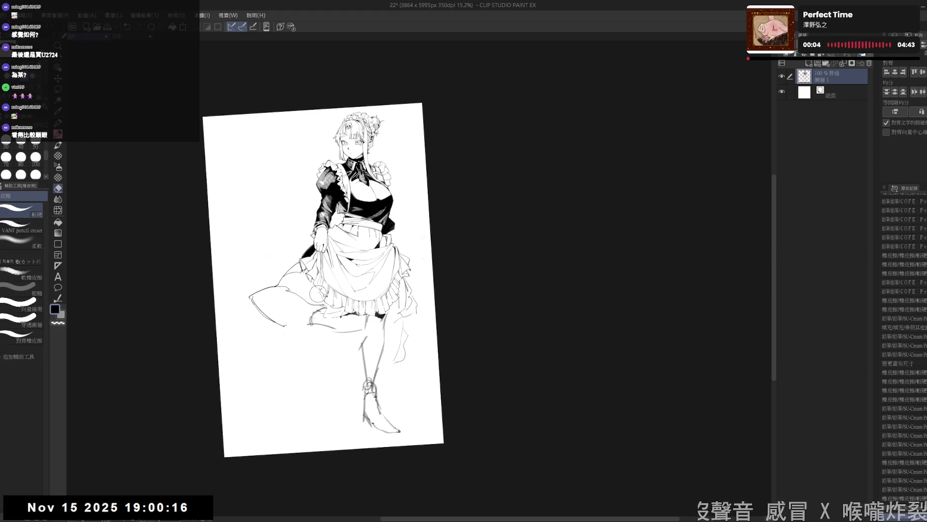
# - Fill the enclosed underside of the flaring skirt with solid black
pyautogui.press('p')
pyautogui.press('g')
pyautogui.click(301, 286)
pyautogui.press('p')
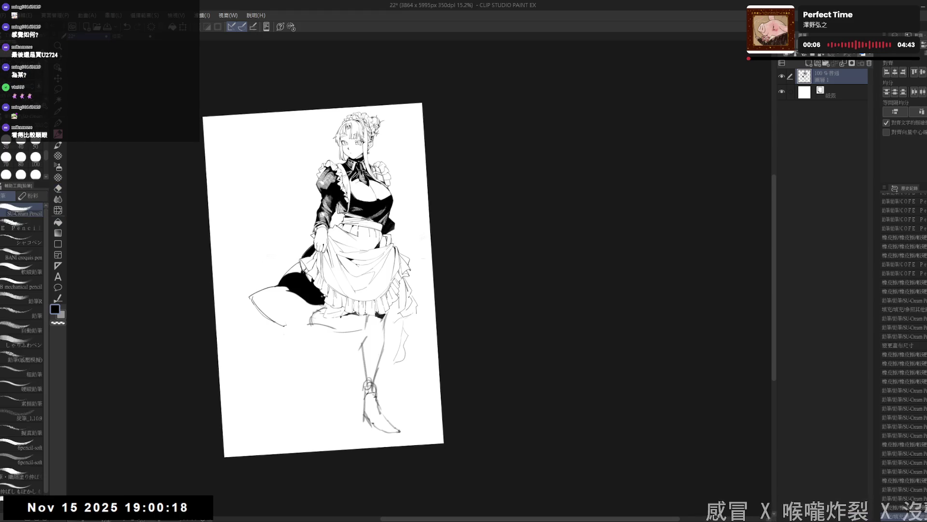
# - Rotate the canvas view back to upright
pyautogui.moveTo(406, 145); pyautogui.dragTo(508, 305)
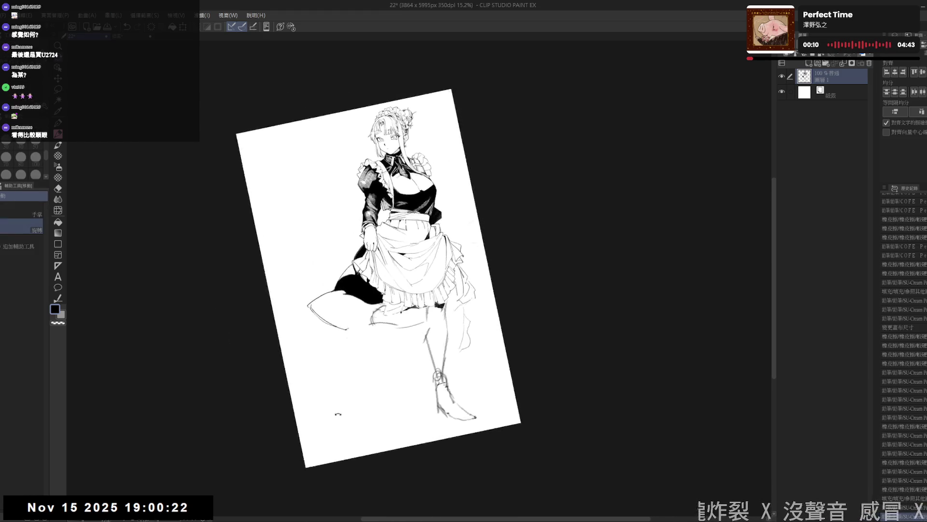
pyautogui.moveTo(434, 218); pyautogui.dragTo(405, 262)
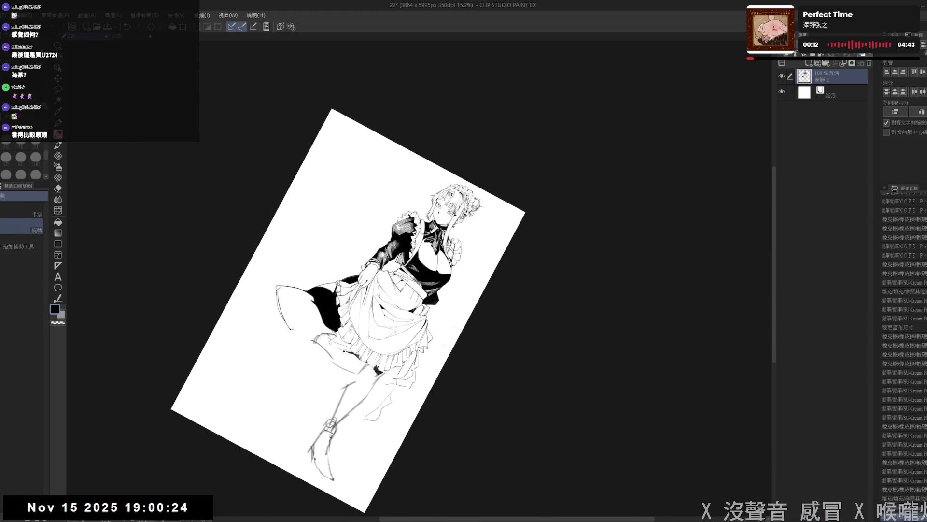
pyautogui.press('e')
pyautogui.moveTo(329, 362)
pyautogui.mouseDown()
pyautogui.moveTo(338, 297)
pyautogui.moveTo(379, 367)
pyautogui.moveTo(314, 373)
pyautogui.mouseUp()
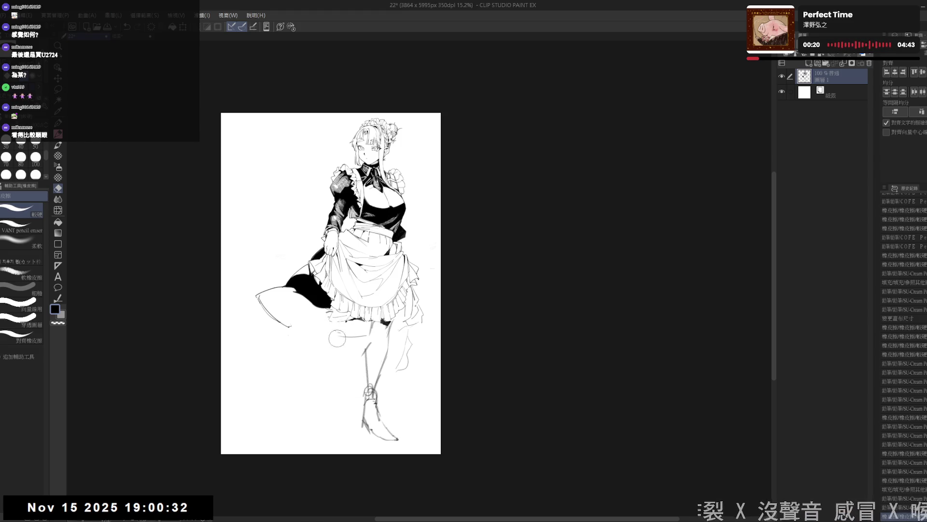
# - Add small pencil marks along the flared skirt hem, tilting the view slightly clockwise
pyautogui.press('p')
pyautogui.moveTo(328, 339); pyautogui.dragTo(341, 337)
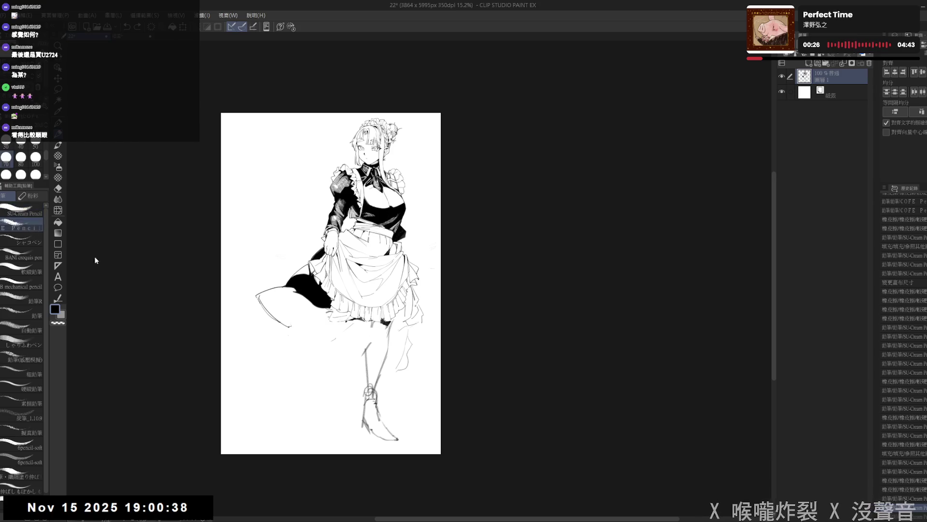
pyautogui.press('r')
pyautogui.press('p')
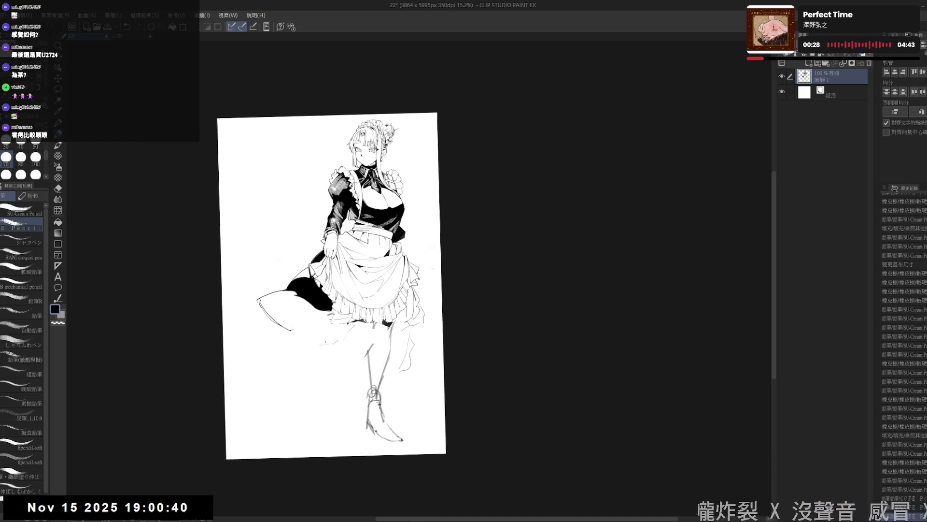
pyautogui.moveTo(338, 345)
pyautogui.mouseDown()
pyautogui.moveTo(350, 341)
pyautogui.moveTo(349, 332)
pyautogui.moveTo(371, 350)
pyautogui.mouseUp()
# - Sketch the curve of the raised bent leg below the hem, undoing the bad curl stroke
pyautogui.press('e')
pyautogui.press('p')
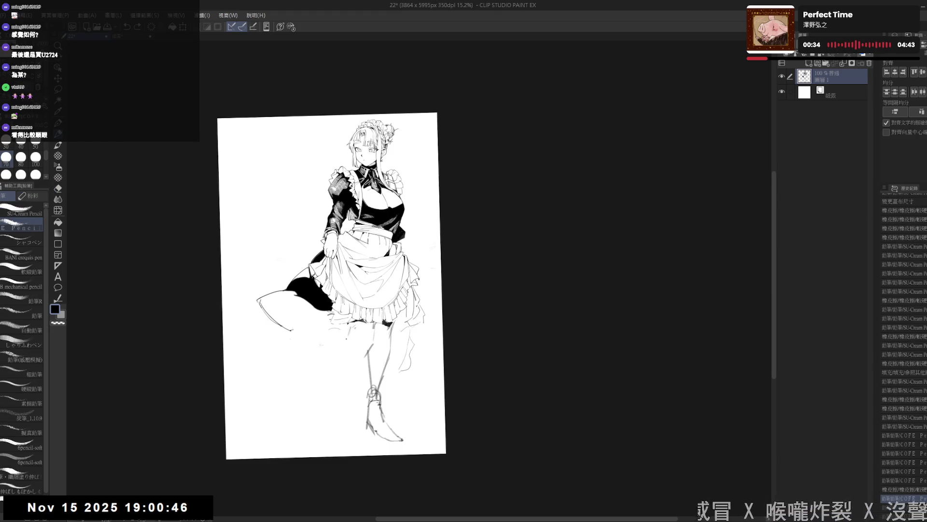
pyautogui.moveTo(312, 337)
pyautogui.mouseDown()
pyautogui.moveTo(311, 351)
pyautogui.moveTo(357, 343)
pyautogui.mouseUp()
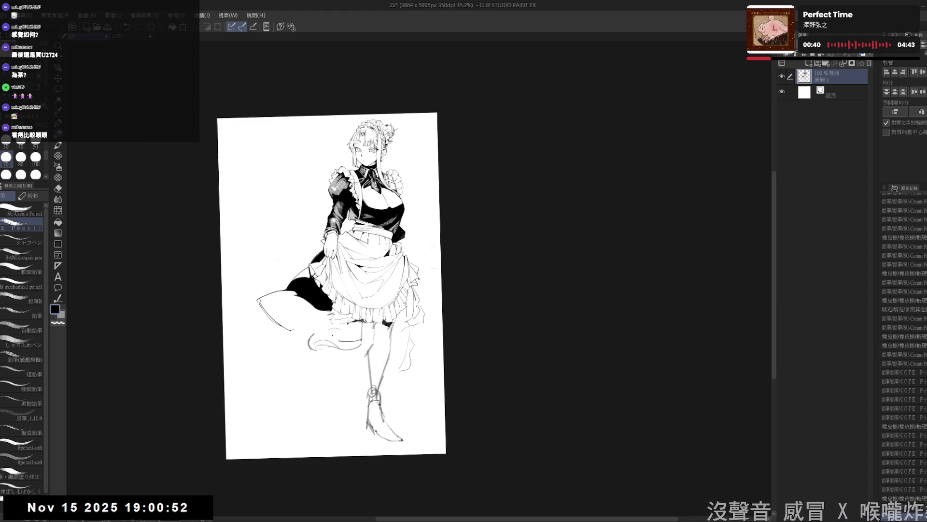
pyautogui.hotkey('ctrl', 'z')
pyautogui.moveTo(321, 355)
pyautogui.mouseDown()
pyautogui.moveTo(363, 337)
pyautogui.moveTo(298, 391)
pyautogui.moveTo(286, 417)
pyautogui.mouseUp()
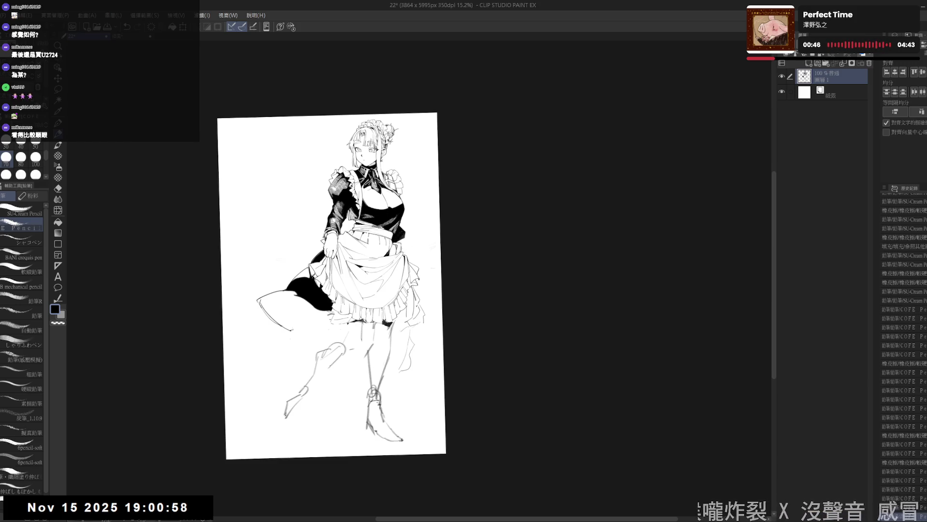